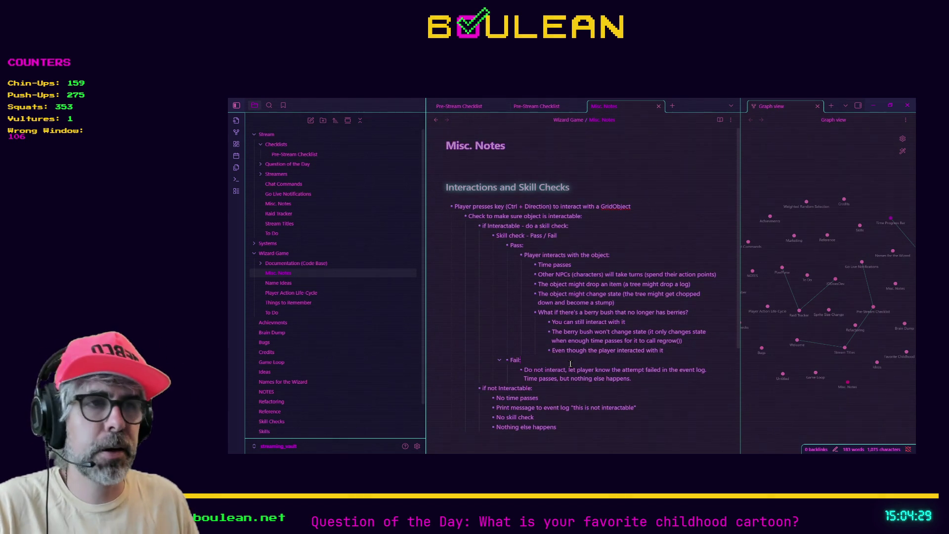
# - Add a bullet 'The object might not drop anything' below the stump line
pyautogui.click(671, 350)
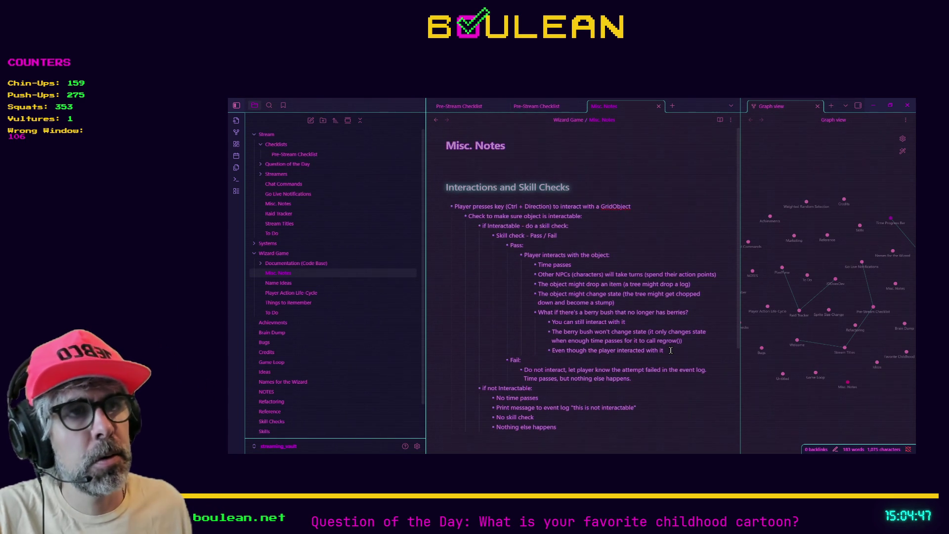
pyautogui.click(625, 304)
pyautogui.press('Return')
pyautogui.write('The object might not drop anythin')
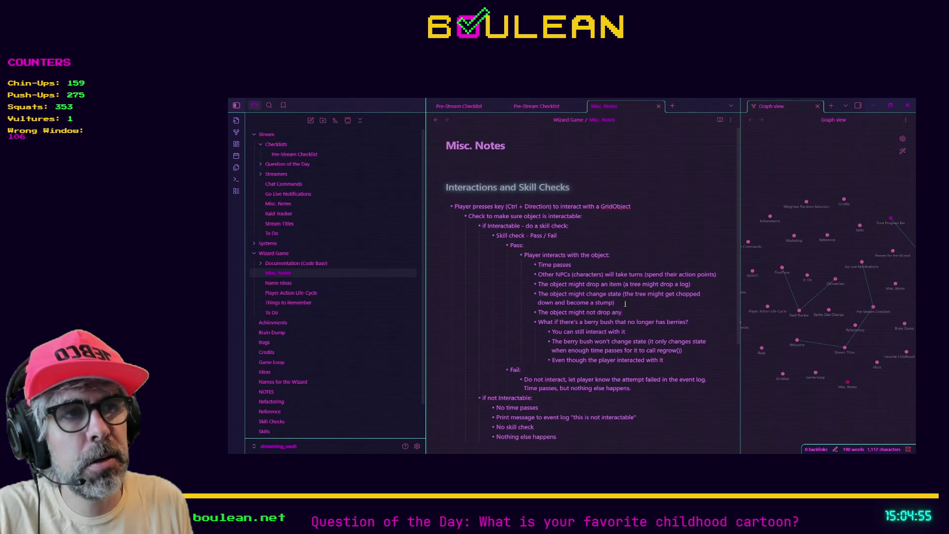
pyautogui.write('g')
# - Add a bullet: the object might not change state (stump stays a stump, empty berry bush stays empty, mushroom root(?) stays the same)
pyautogui.press('Return')
pyautogui.write('The obj')
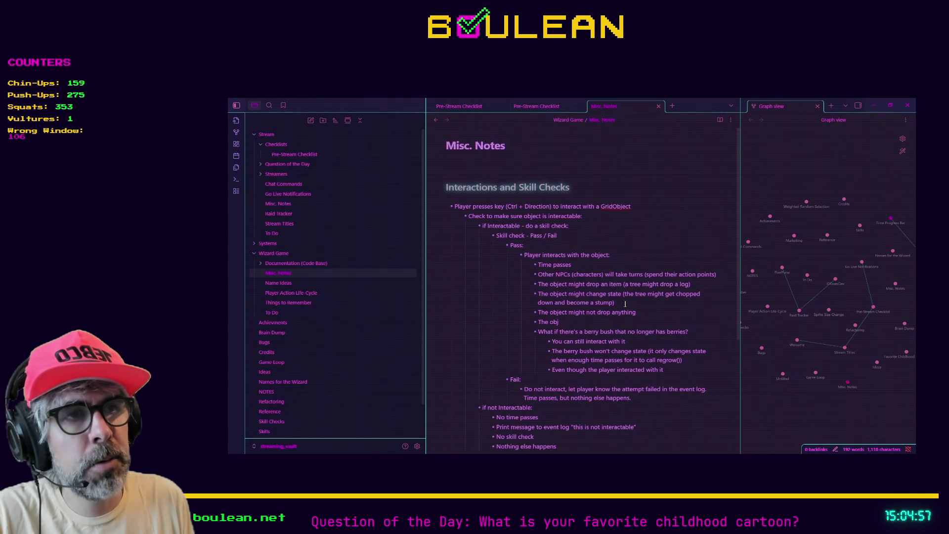
pyautogui.write('ect might not cha')
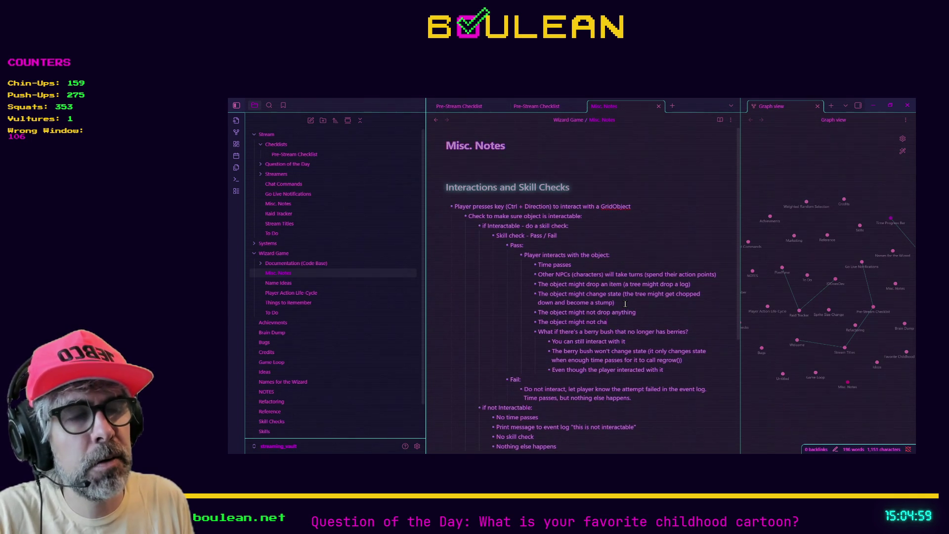
pyautogui.write('nge state (stum)')
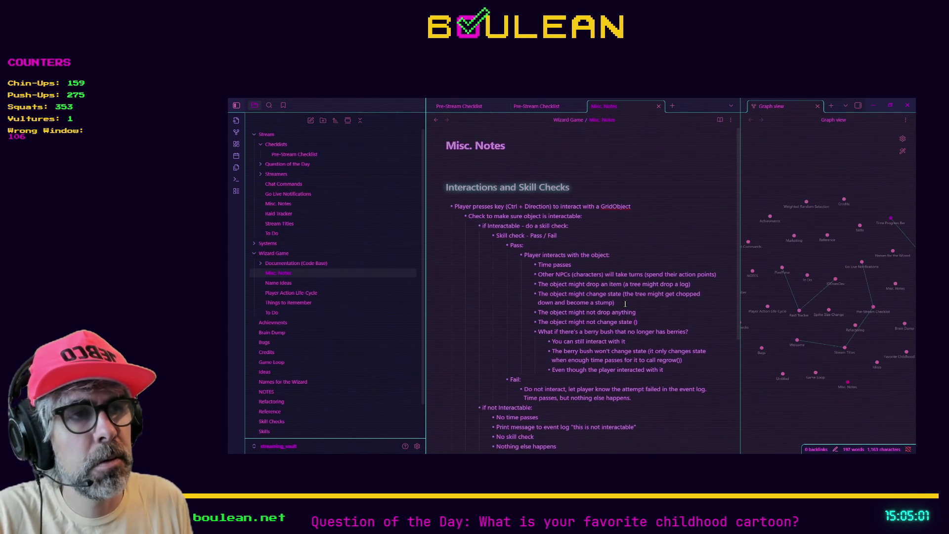
pyautogui.write('p stays a sumpt')
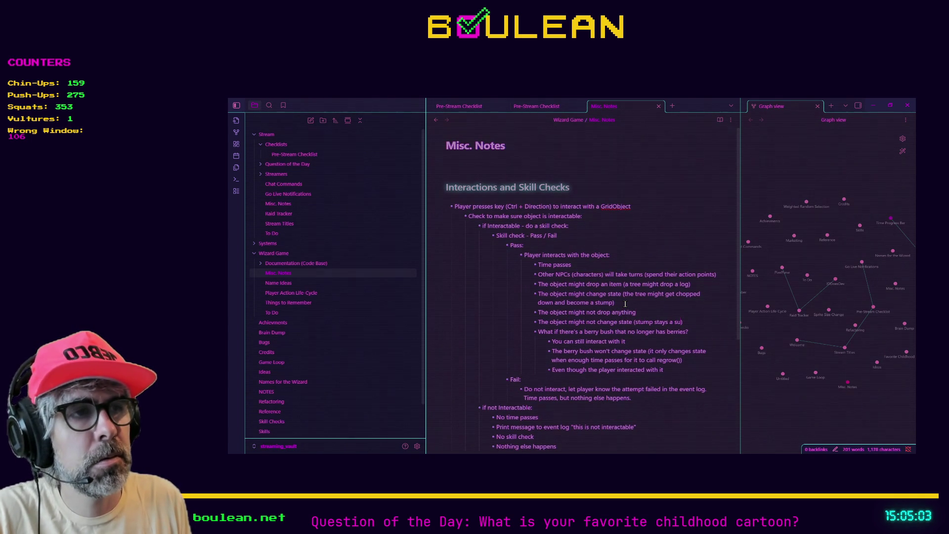
pyautogui.write(',')
pyautogui.press('BackSpace')
pyautogui.press('BackSpace')
pyautogui.press('BackSpace')
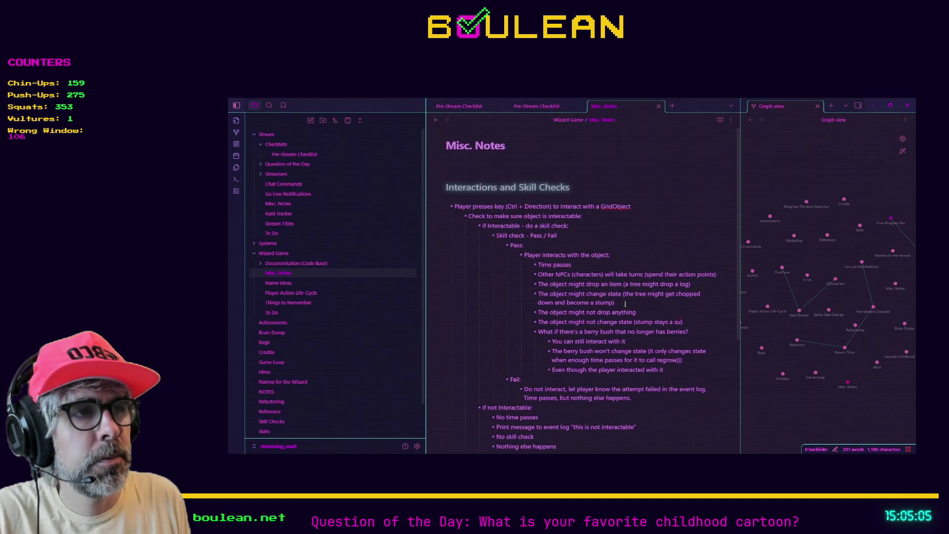
pyautogui.write('tump')
pyautogui.write(', em')
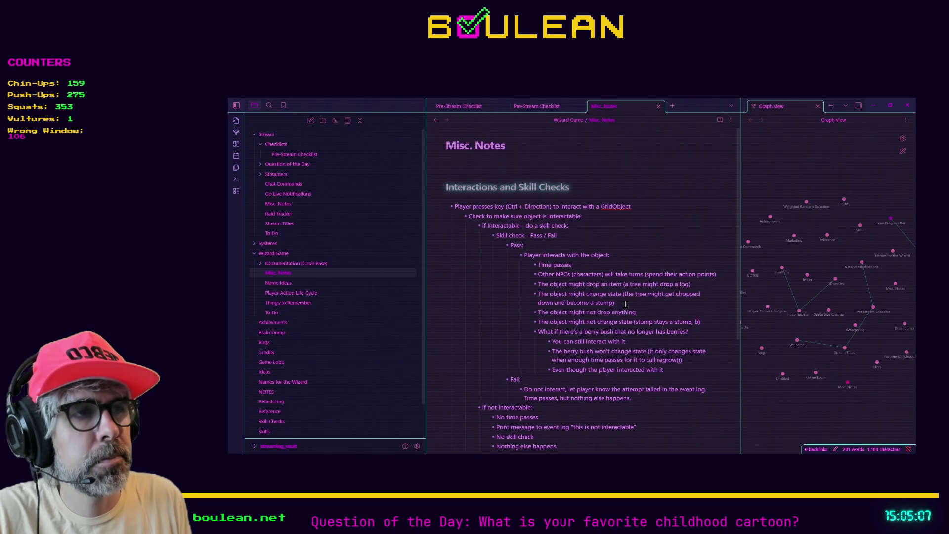
pyautogui.write('pty berry bush')
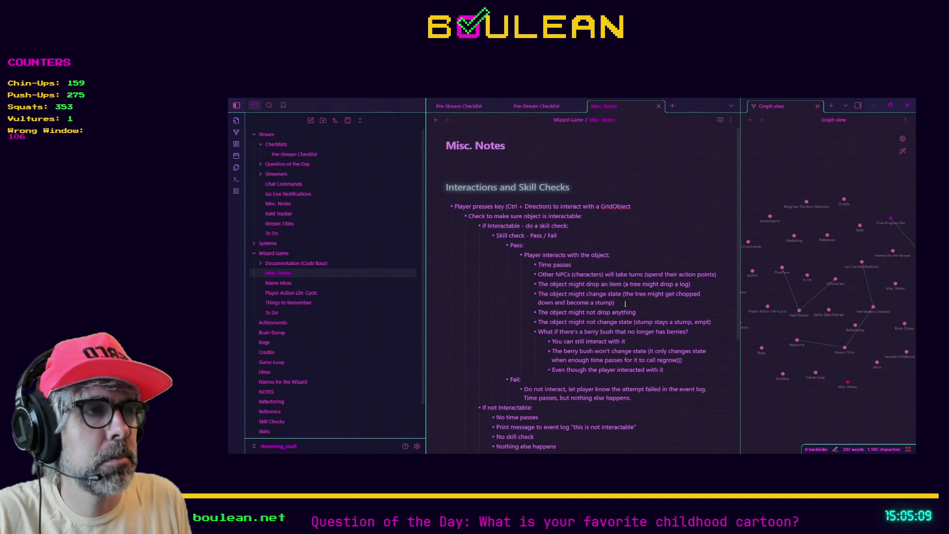
pyautogui.write(' stays empt')
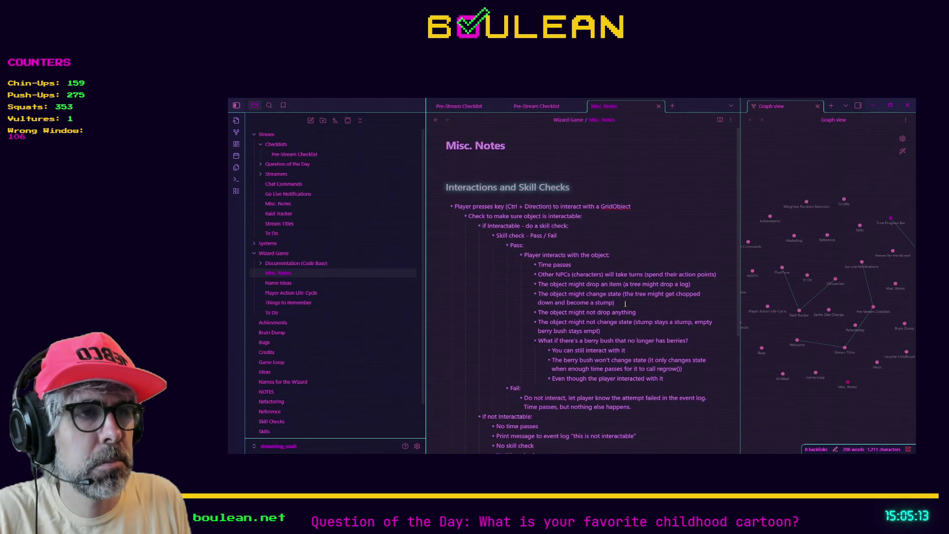
pyautogui.write('y, m')
pyautogui.write('ushr')
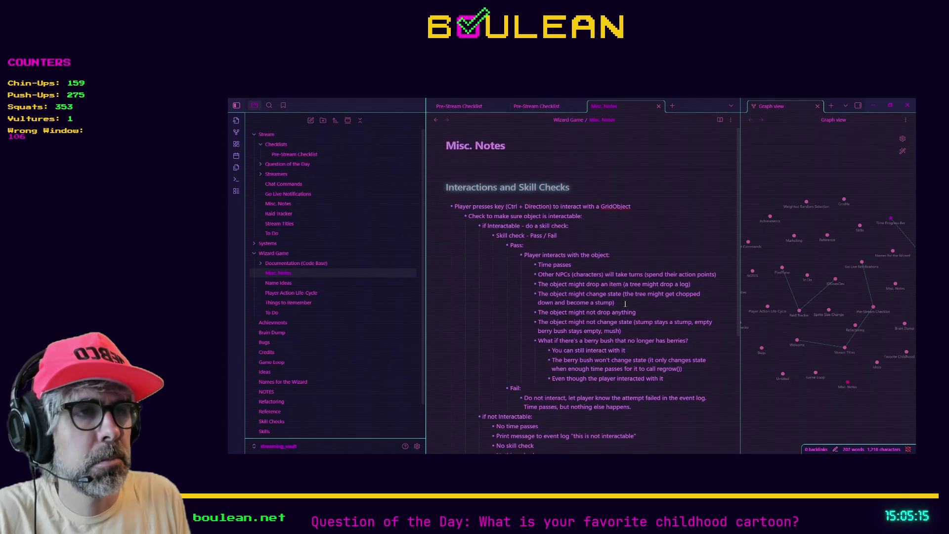
pyautogui.write('oom root(?)')
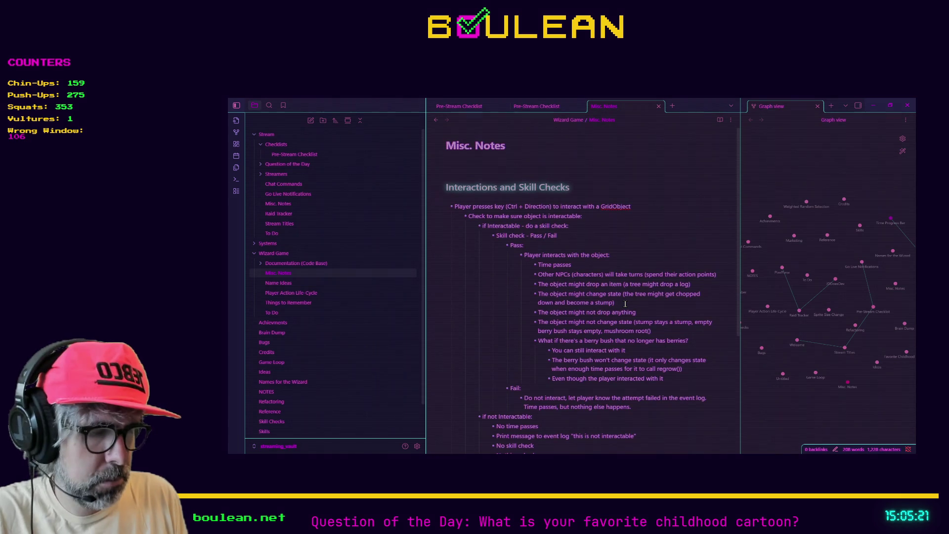
pyautogui.write(' sta')
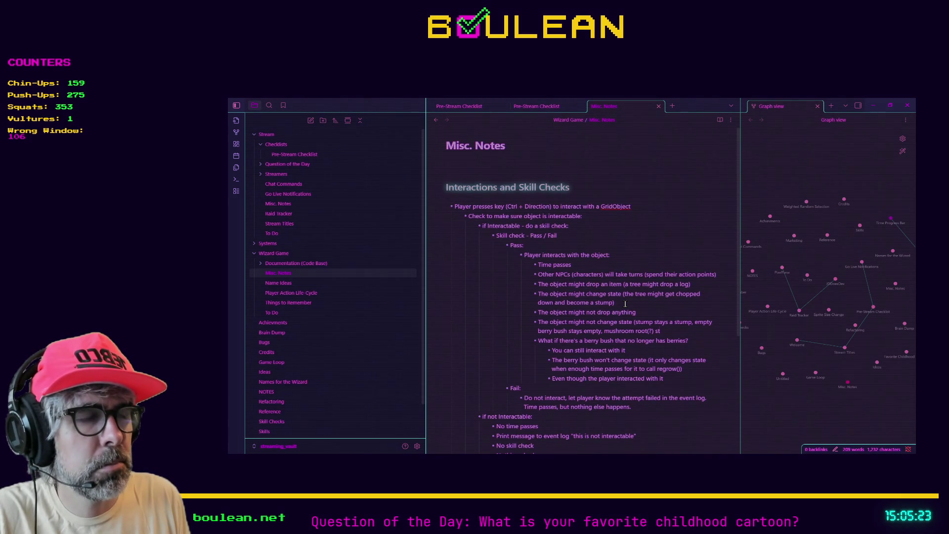
pyautogui.write('ys the same')
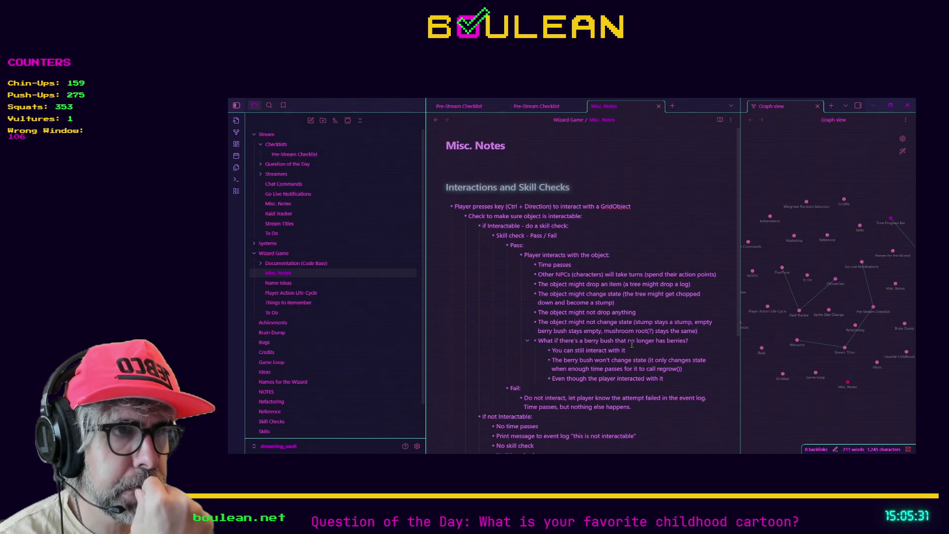
# - Indent a sub-bullet under drop-anything: Event log will print 'You attempt to [action] but are unable to find anything useful'
pyautogui.scroll(-1, 606, 336)
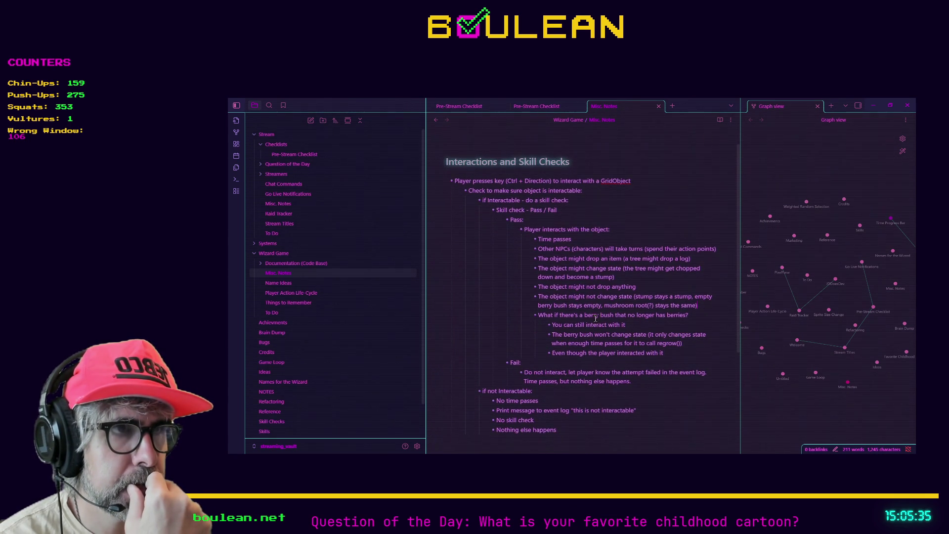
pyautogui.click(643, 287)
pyautogui.press('Return')
pyautogui.press('Tab')
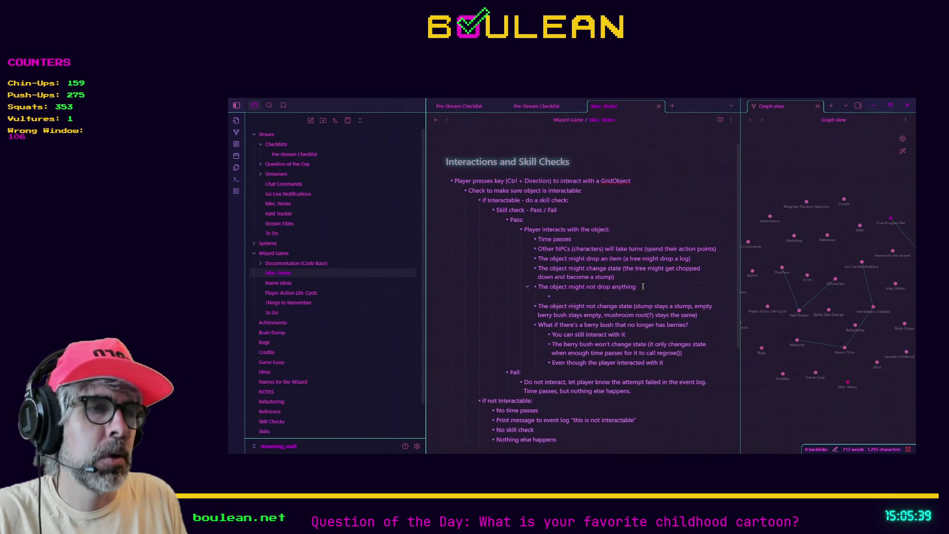
pyautogui.write('Event log wi')
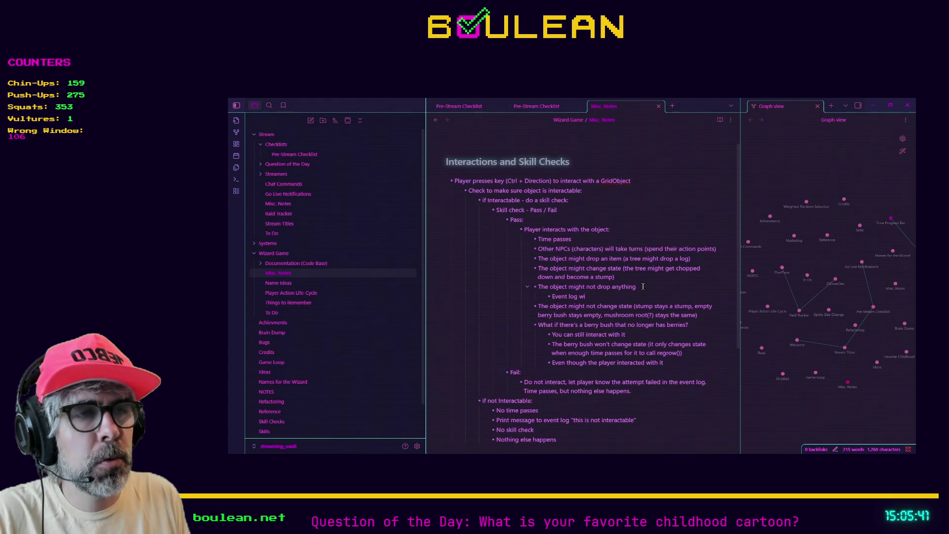
pyautogui.write('ll print')
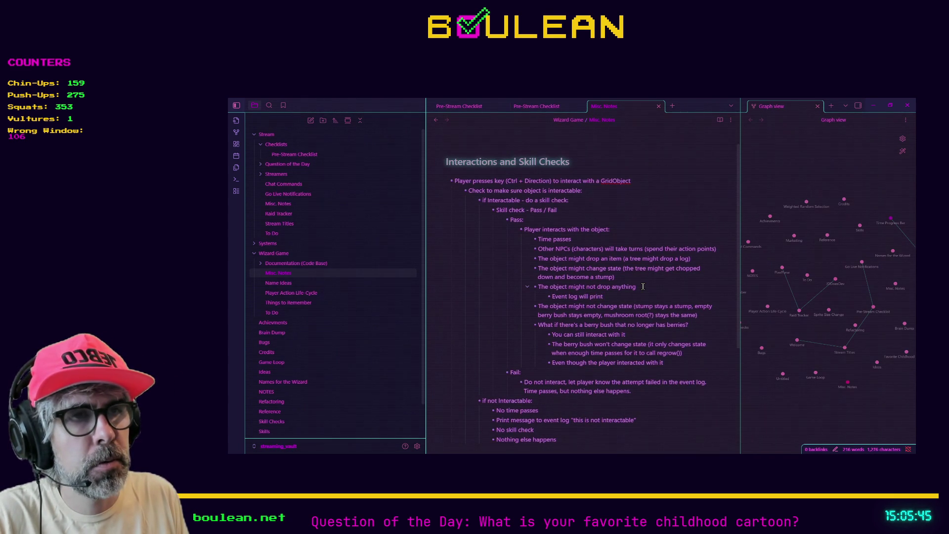
pyautogui.write('You attempt t')
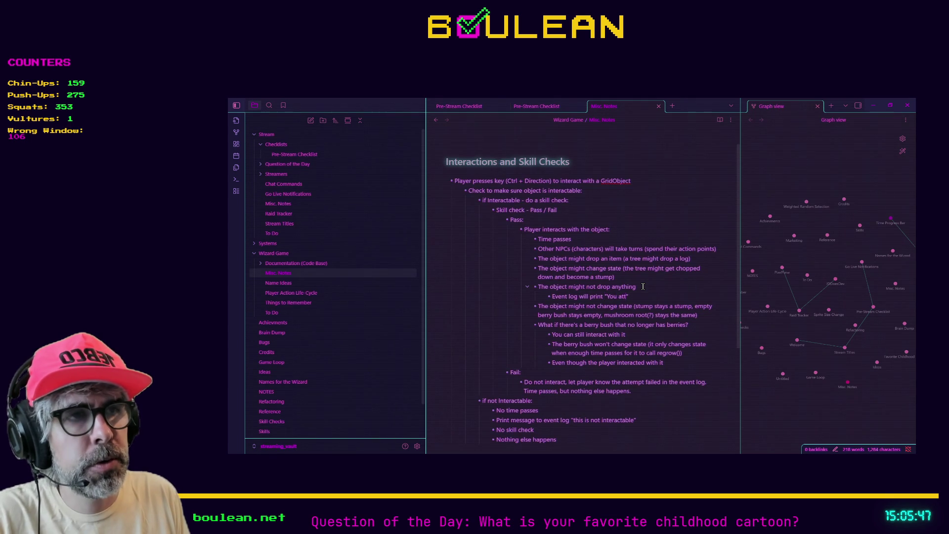
pyautogui.write('o ')
pyautogui.write('[action]')
pyautogui.write(' but are')
pyautogui.write(' unable to')
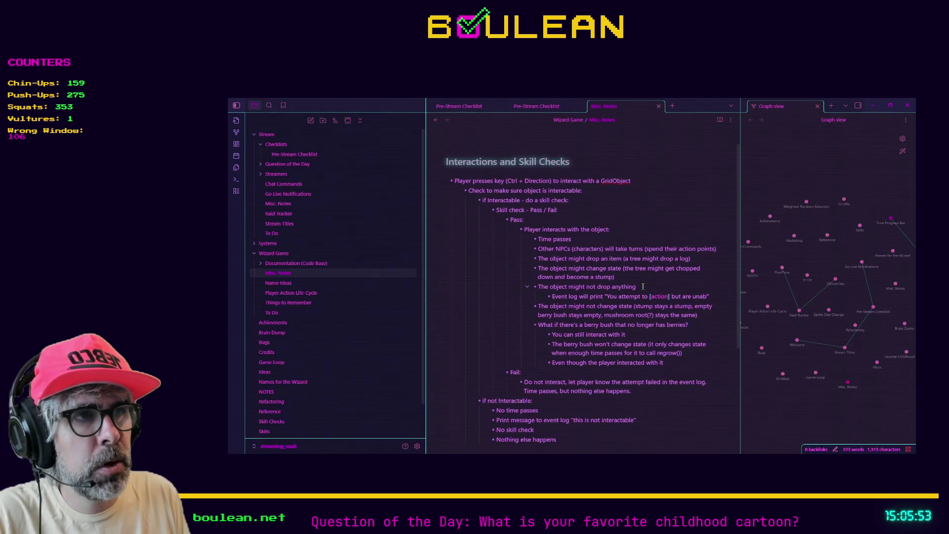
pyautogui.write(' find anything use')
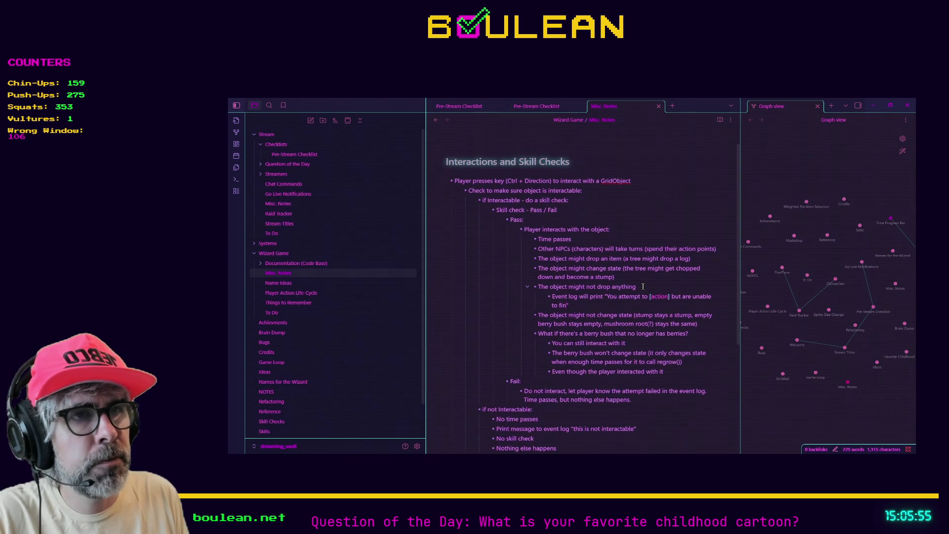
pyautogui.write('ful')
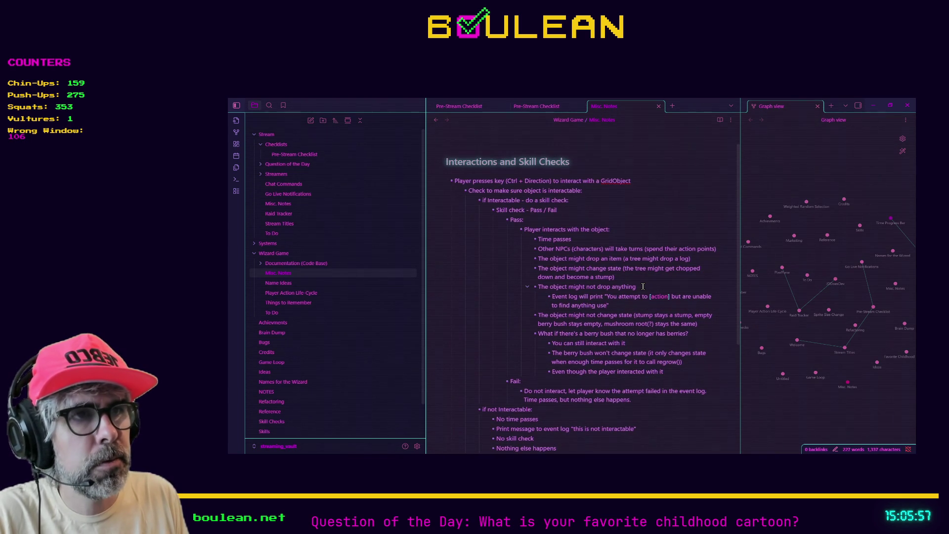
pyautogui.write('fule')
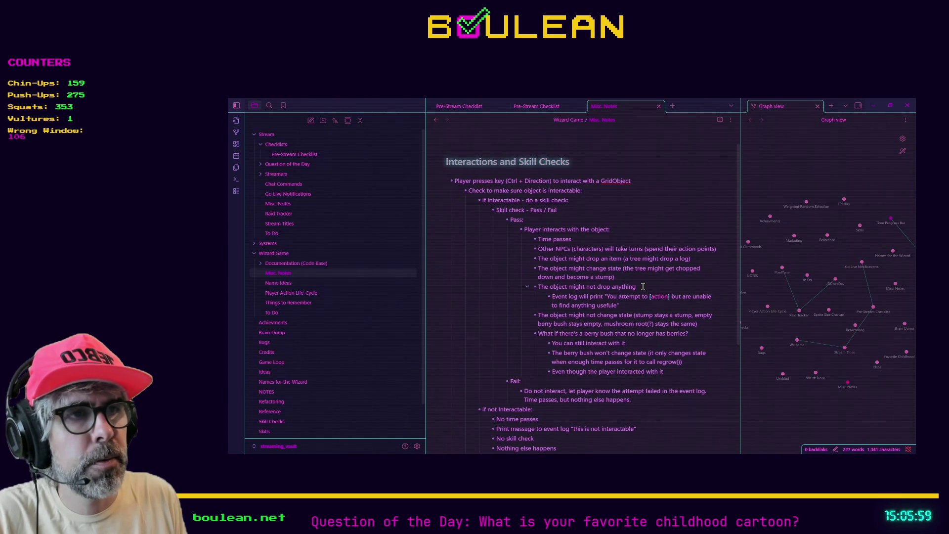
pyautogui.press('BackSpace')
pyautogui.press('BackSpace')
pyautogui.press('BackSpace')
pyautogui.hotkey('ctrl', 'z')
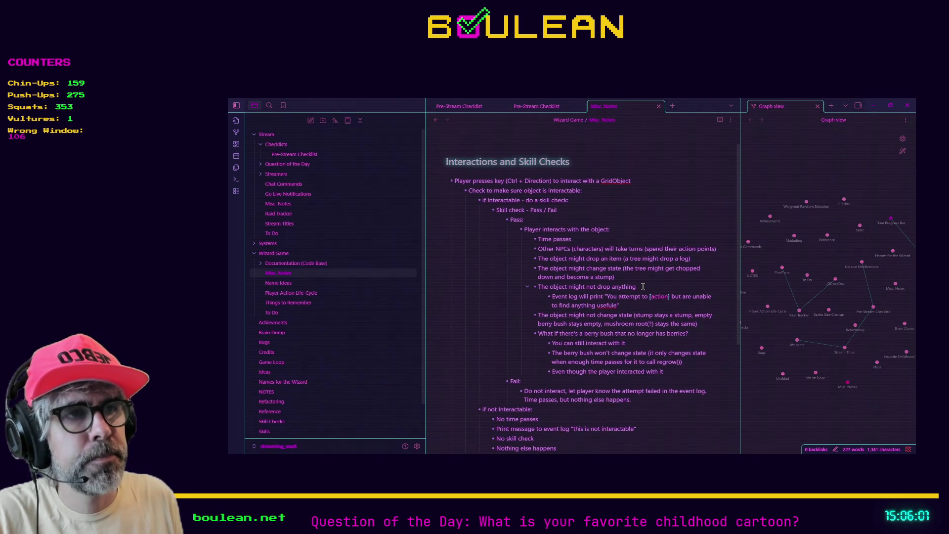
pyautogui.press('Return')
pyautogui.write('T')
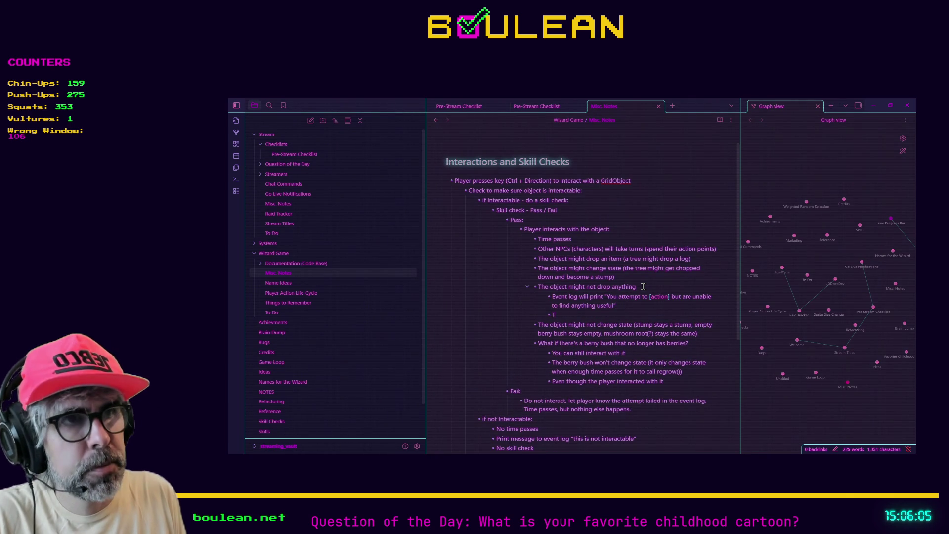
pyautogui.press('BackSpace')
pyautogui.press('BackSpace')
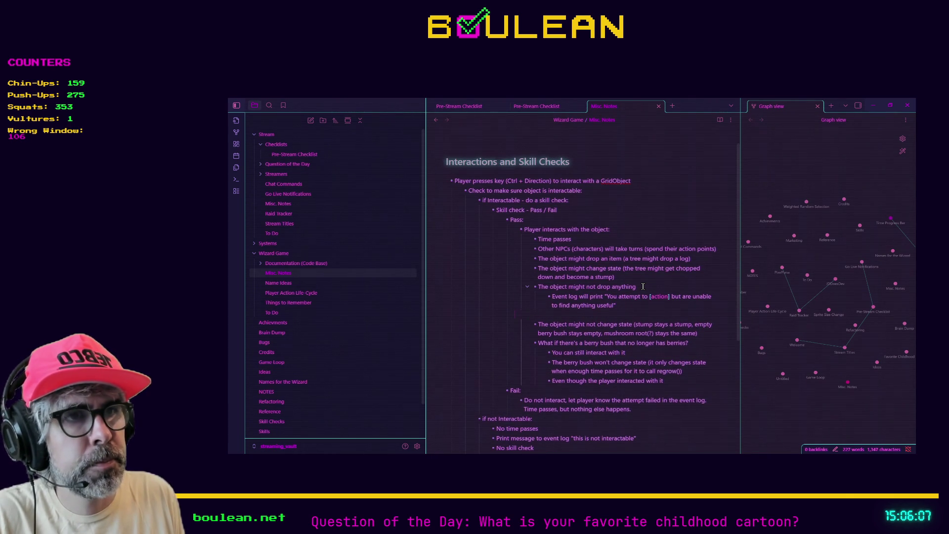
pyautogui.press('BackSpace')
pyautogui.press('BackSpace')
pyautogui.press('BackSpace')
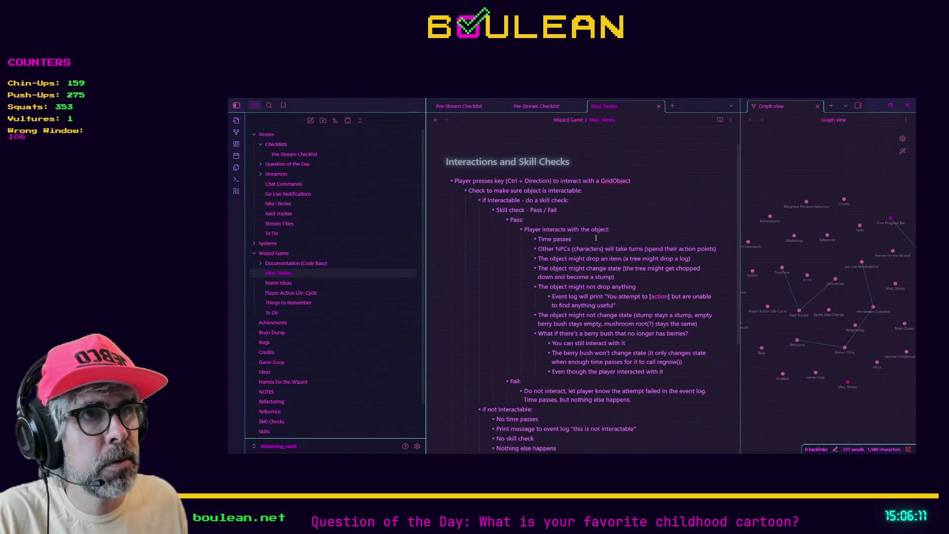
# - Append 'NO MATTER WHAT' to the Time passes bullet, then select the three berry bush lines
pyautogui.write('NO MATTER WHAT')
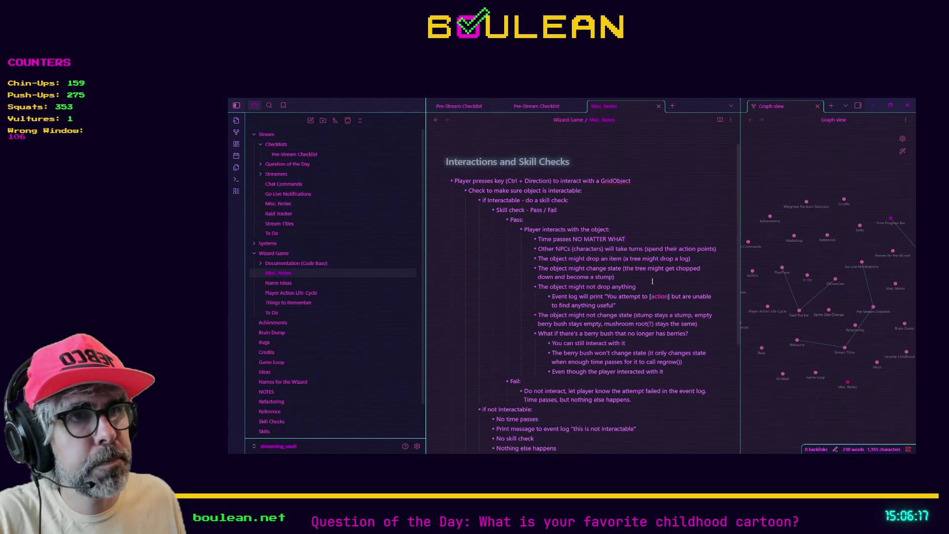
pyautogui.scroll(-1, 606, 287)
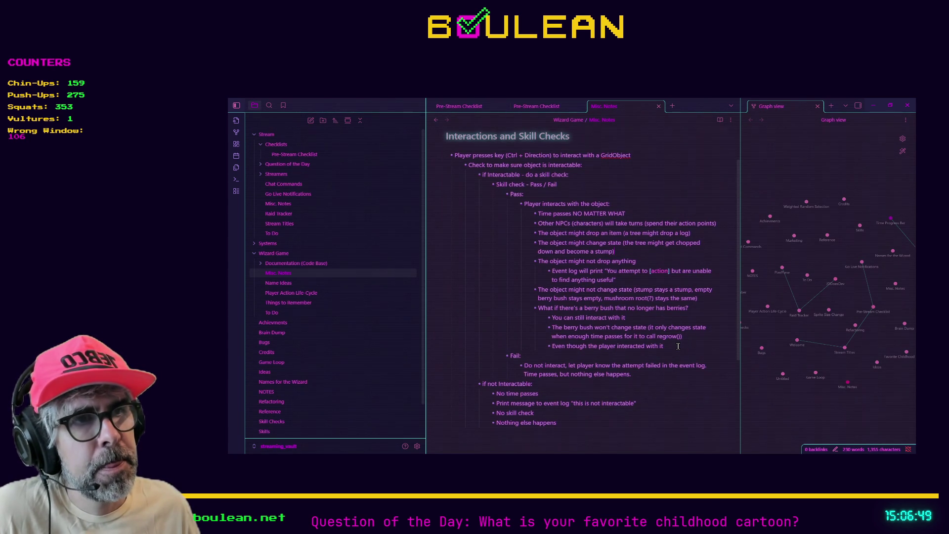
pyautogui.moveTo(678, 346)
pyautogui.mouseDown()
pyautogui.moveTo(544, 344)
pyautogui.moveTo(557, 337)
pyautogui.moveTo(485, 317)
pyautogui.mouseUp()
# - Add a bullet that the empty berry bush might drop something else, like a bug or twigs
pyautogui.click(691, 359)
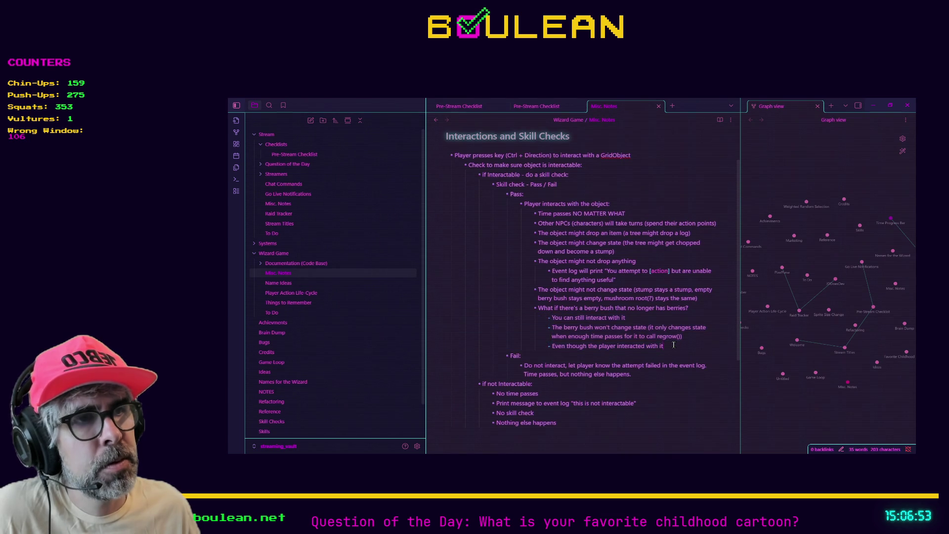
pyautogui.press('Return')
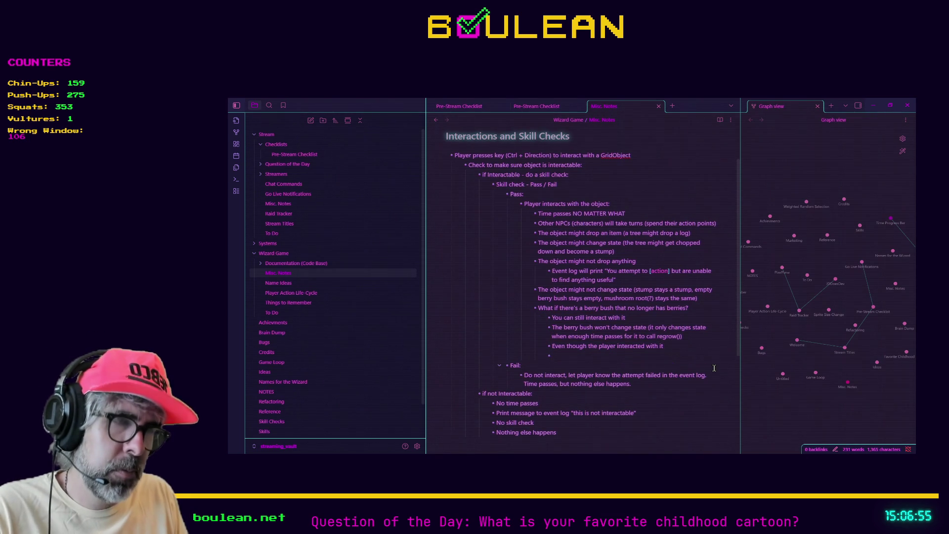
pyautogui.write('TMaybe the b')
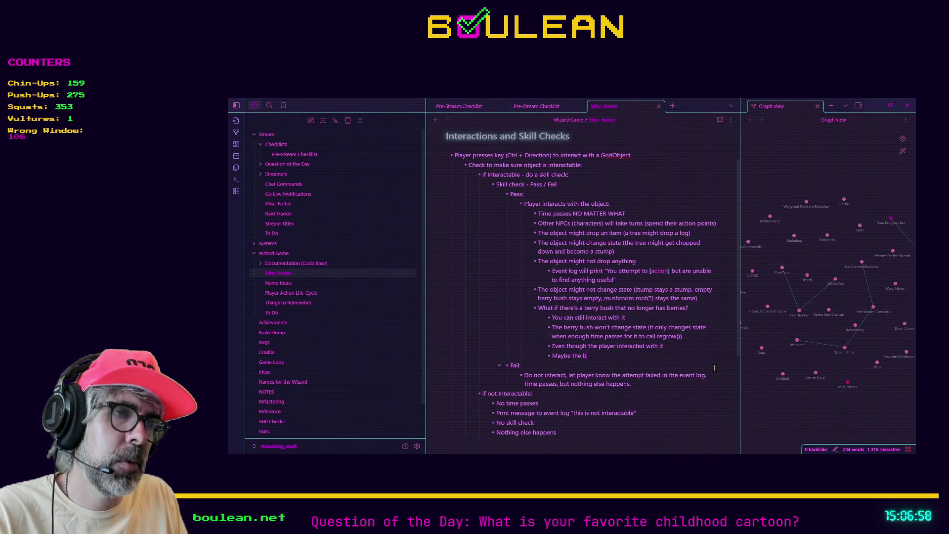
pyautogui.press('BackSpace')
pyautogui.write('empty berry bush')
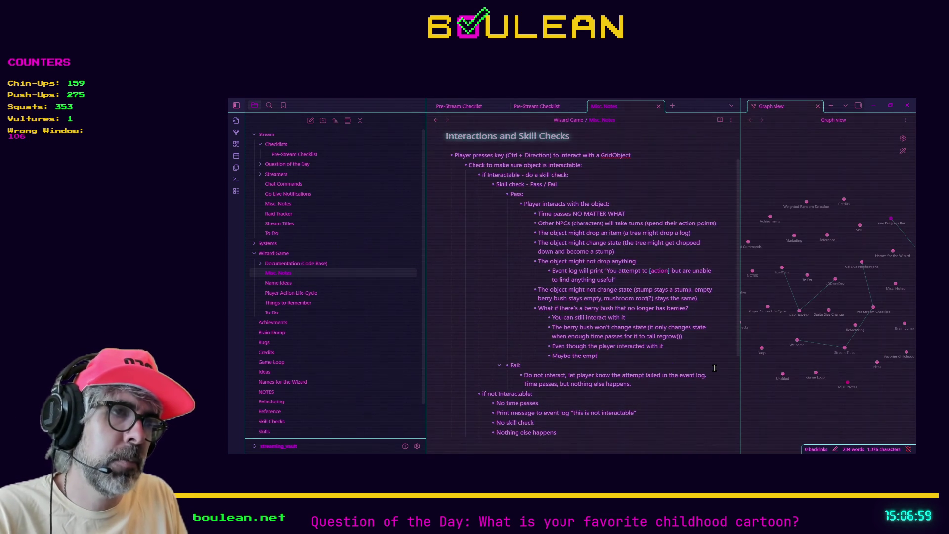
pyautogui.write(' will drop')
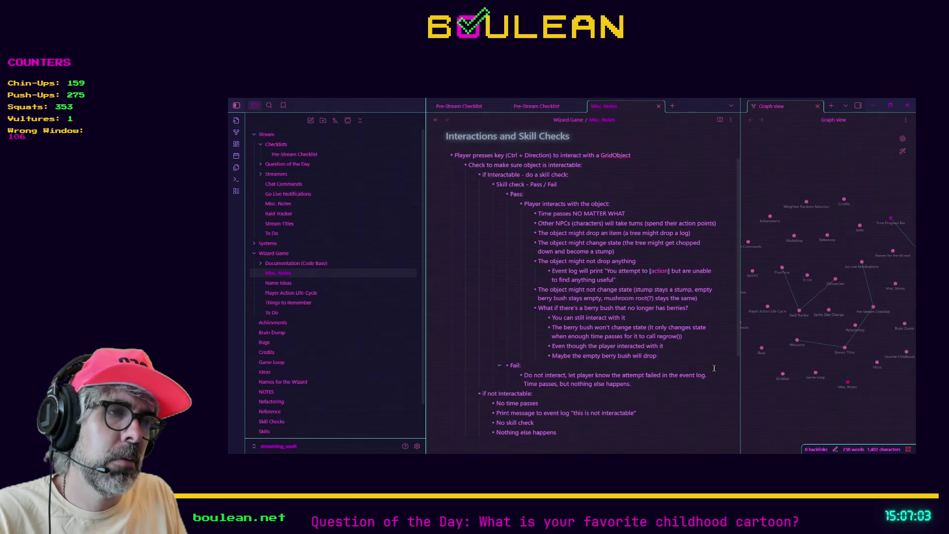
pyautogui.write(' something else, li')
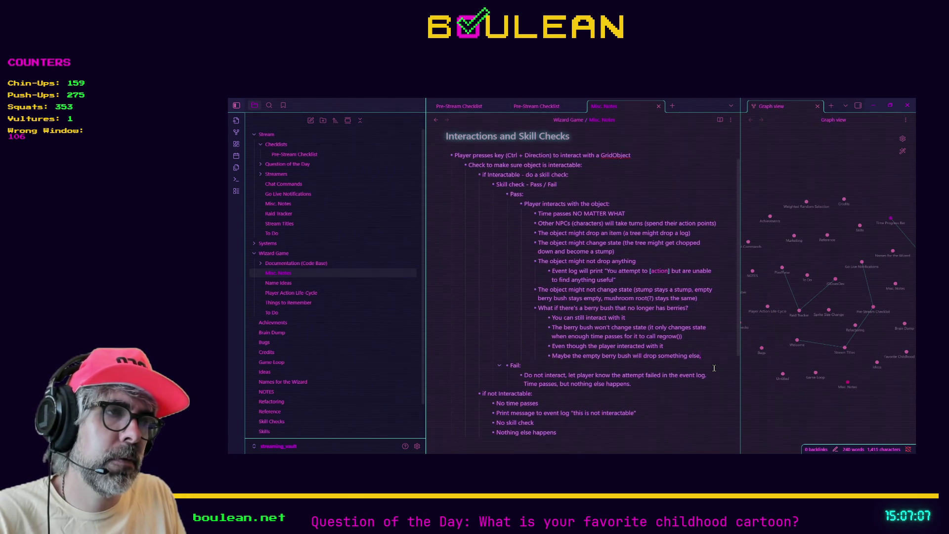
pyautogui.write('ke a bug of some sort, o')
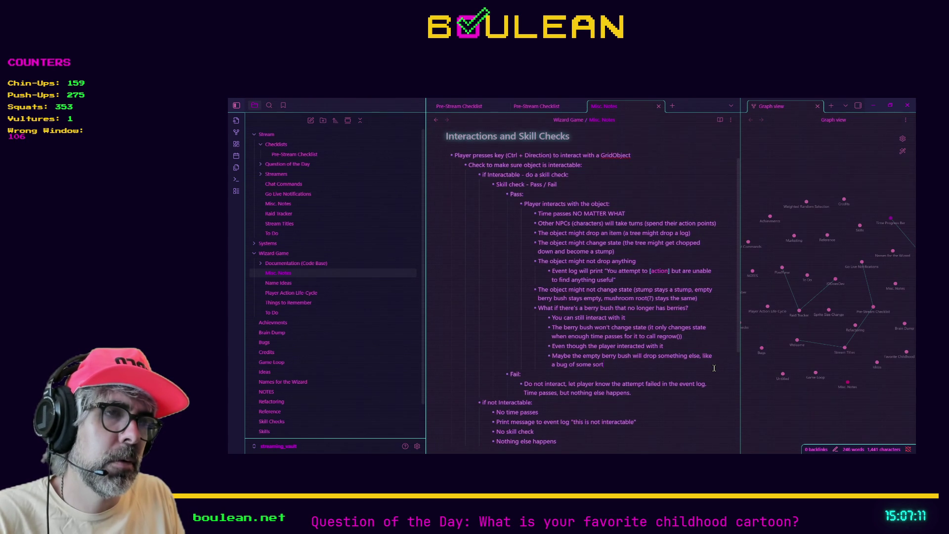
pyautogui.write('r t')
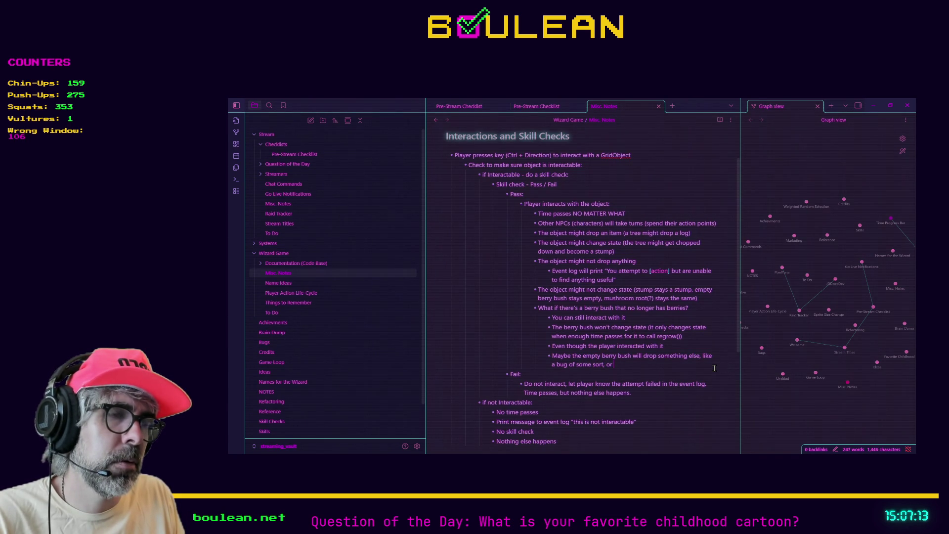
pyautogui.write('wigs, something')
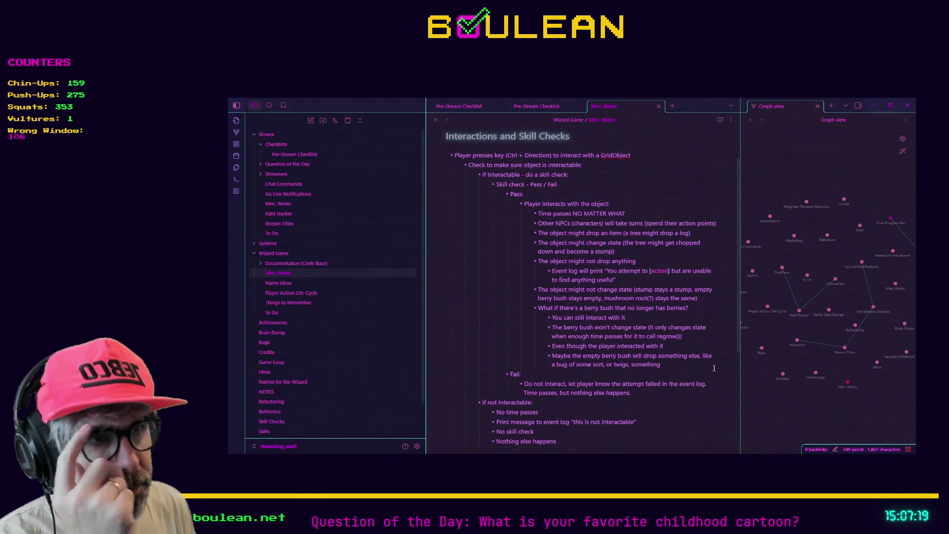
# - Add 'Most likely, the bush won't drop anything' and note this will be a rare occurrence
pyautogui.press('Return')
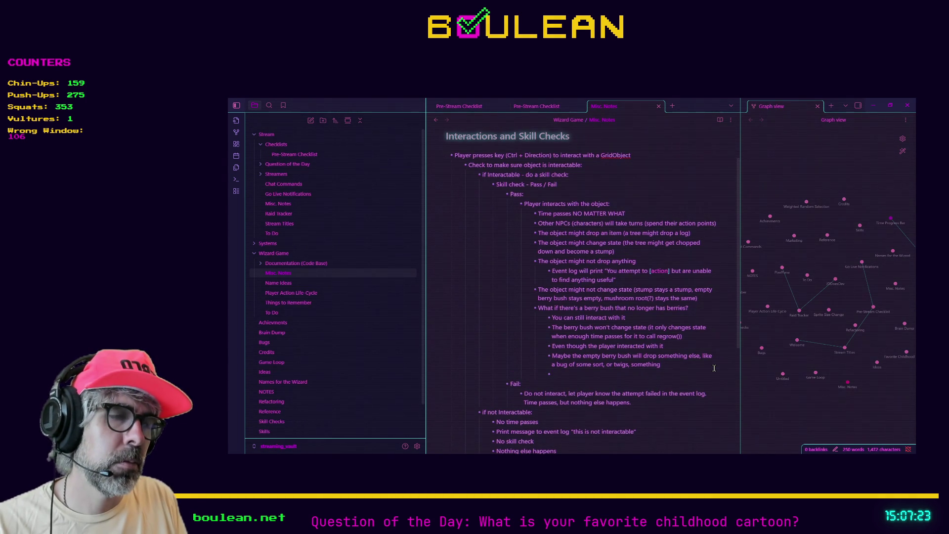
pyautogui.write('Mos')
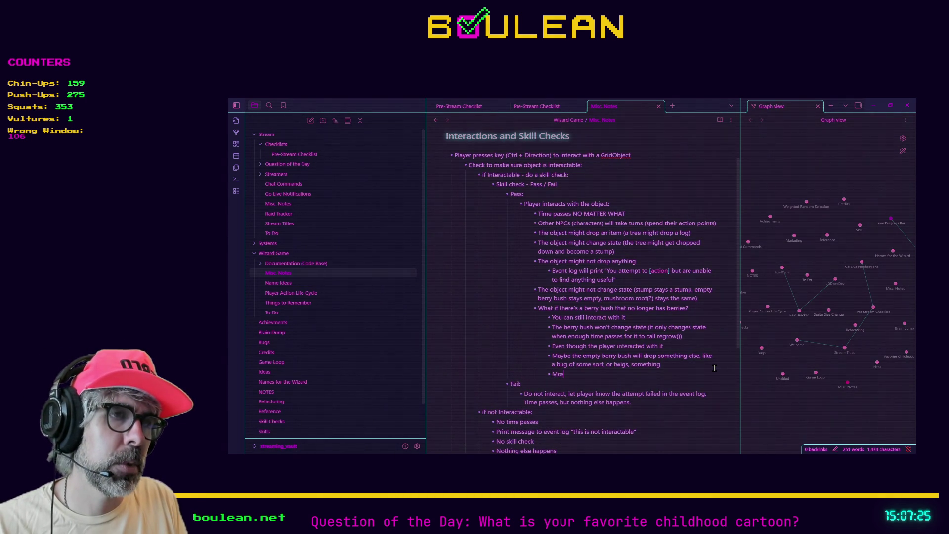
pyautogui.write('t likely, the')
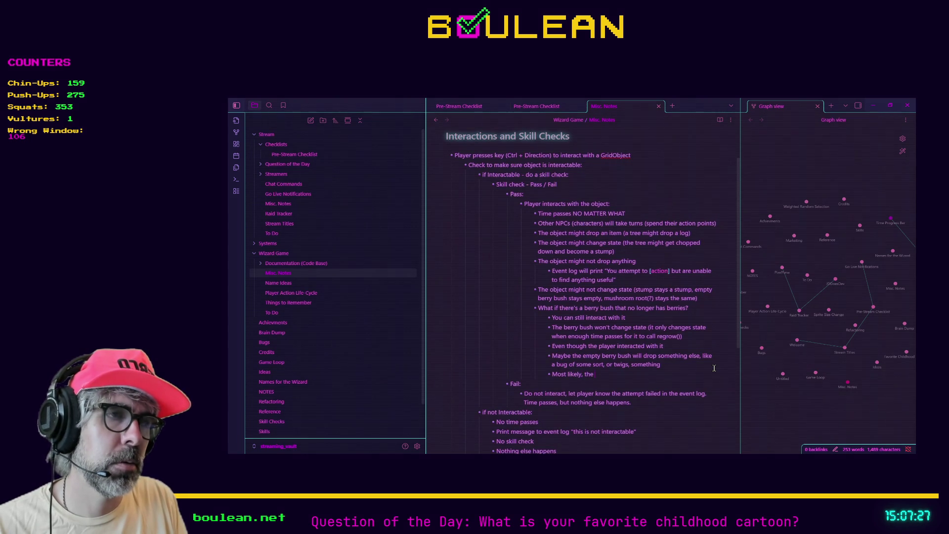
pyautogui.write(" bush won't d")
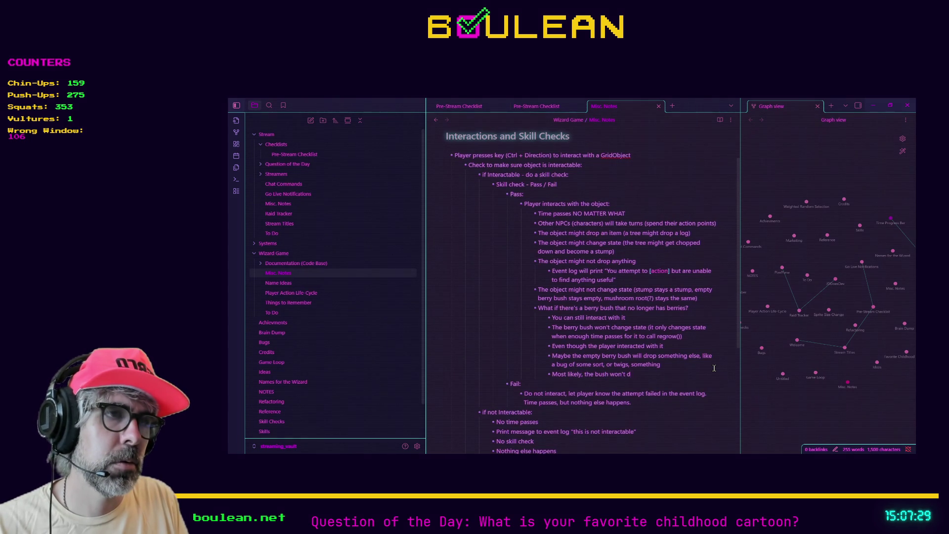
pyautogui.write('rop anything')
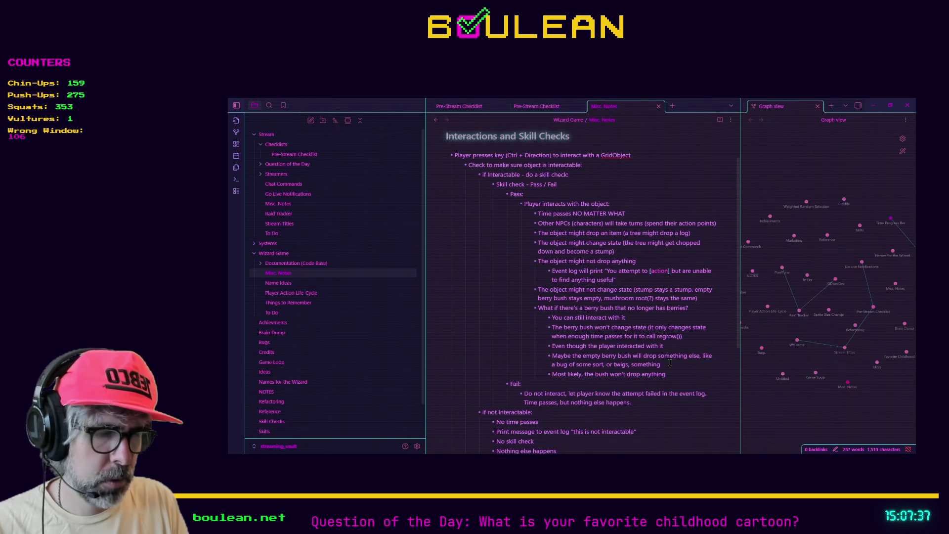
pyautogui.write('This will')
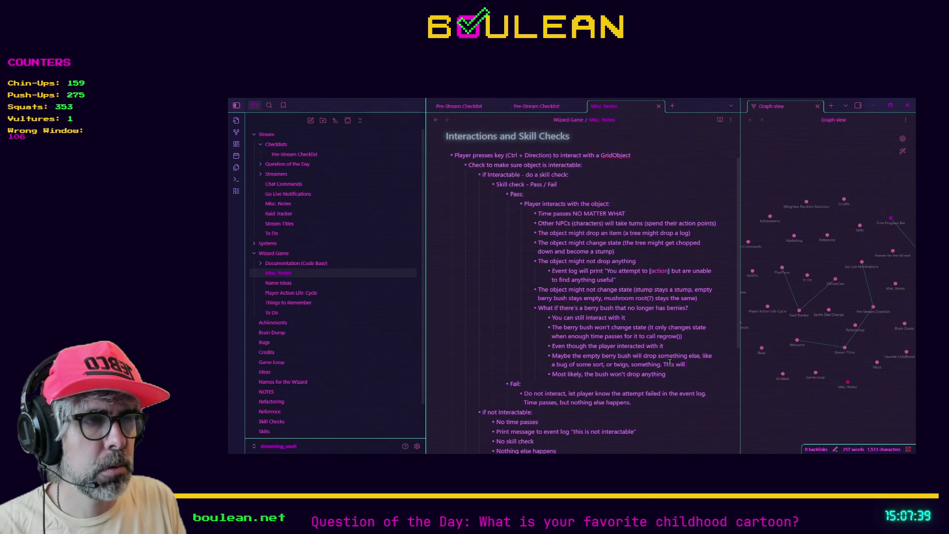
pyautogui.write(' most likely be a')
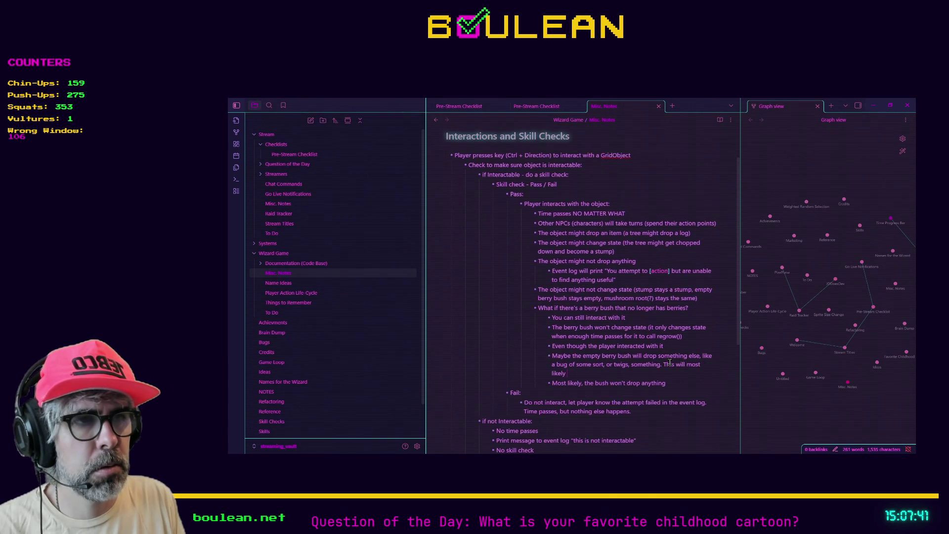
pyautogui.write(' rare occur')
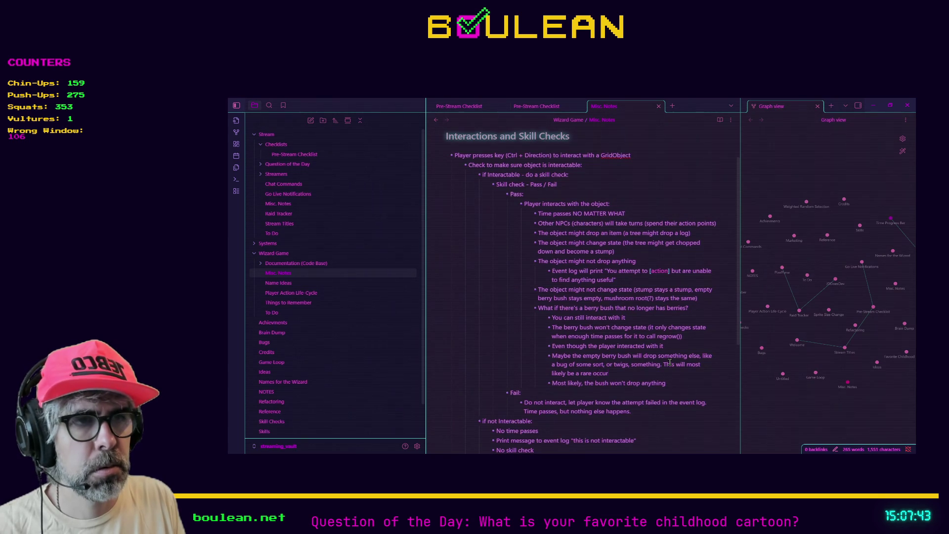
pyautogui.write('rence.')
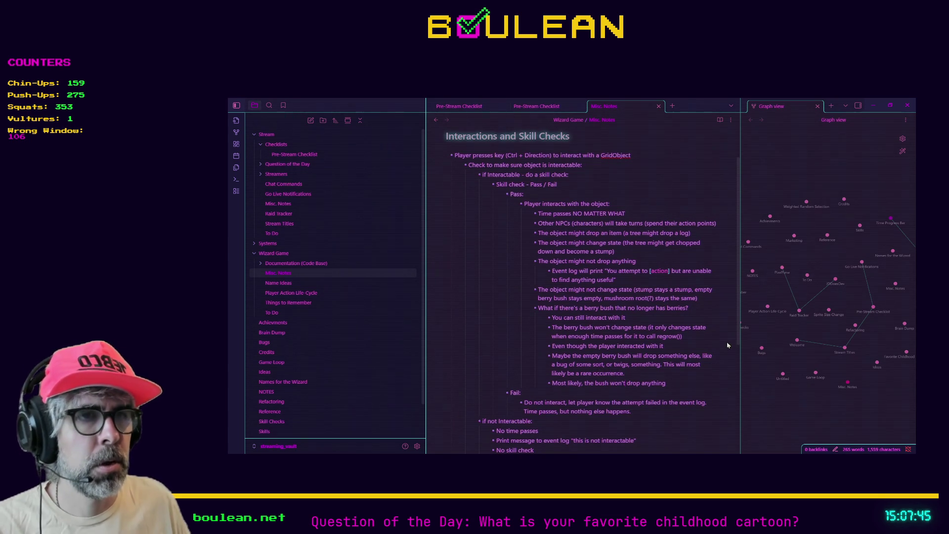
pyautogui.scroll(-3, 667, 319)
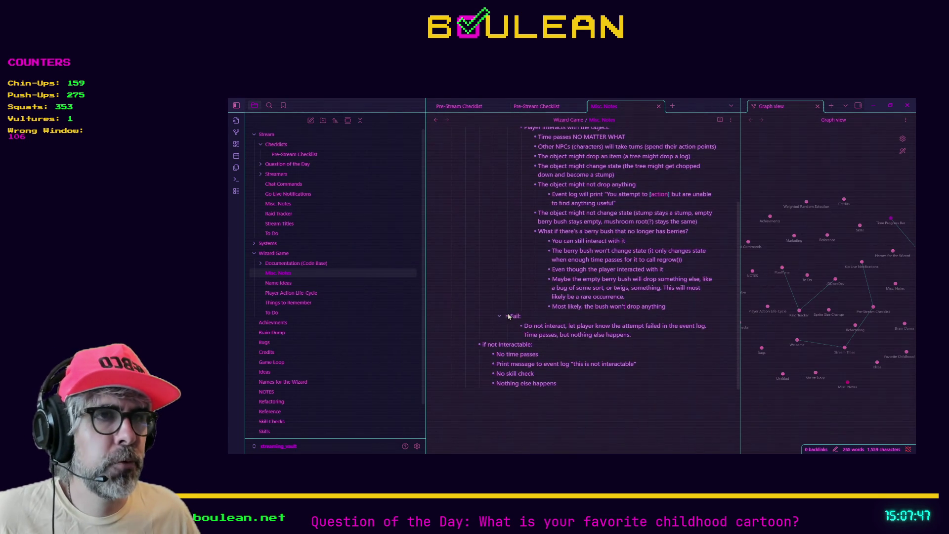
pyautogui.scroll(1, 544, 314)
pyautogui.scroll(1, 546, 313)
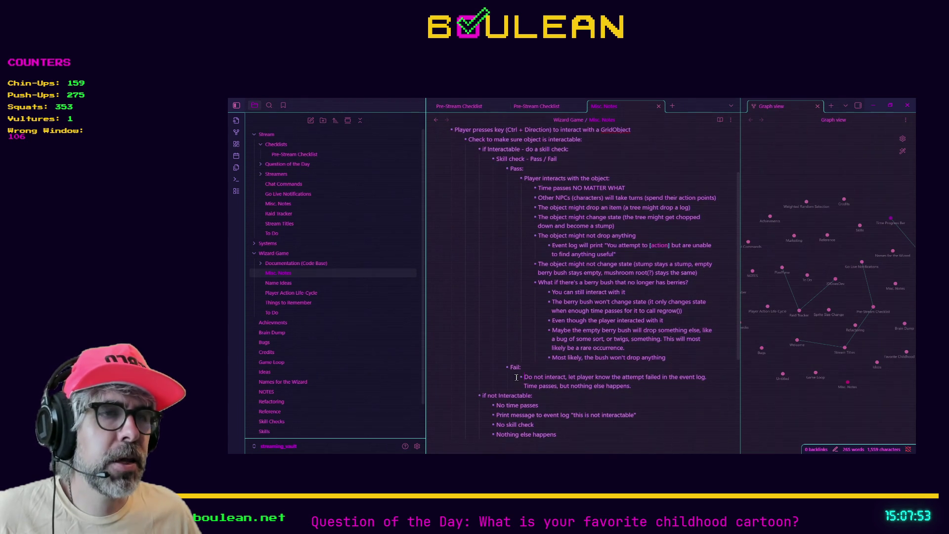
pyautogui.click(516, 377)
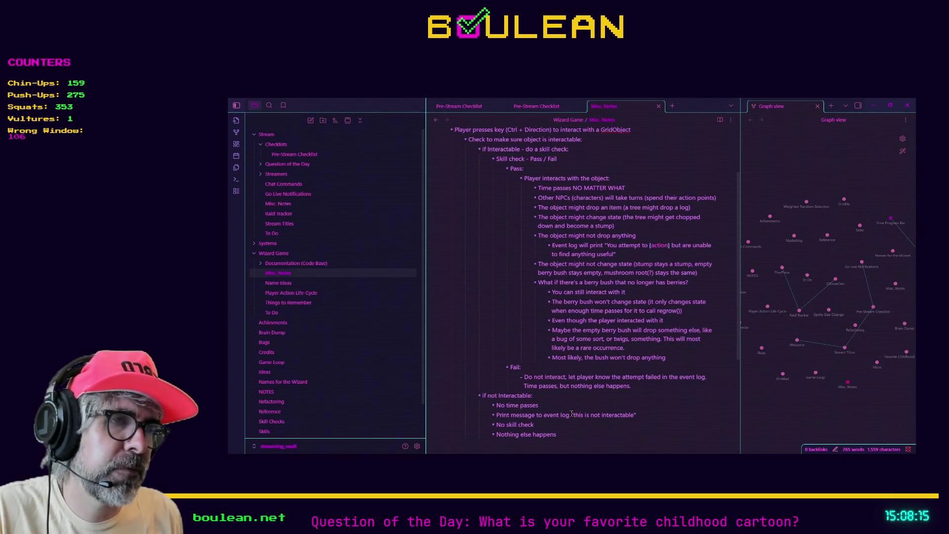
# - Add a bold 'Time must pass' bullet directly under Fail
pyautogui.press('Return')
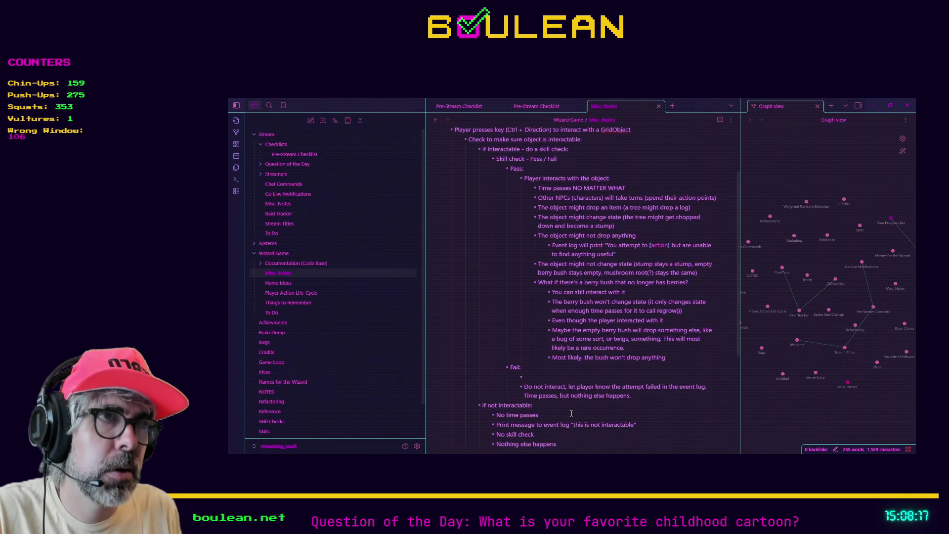
pyautogui.write('Time p')
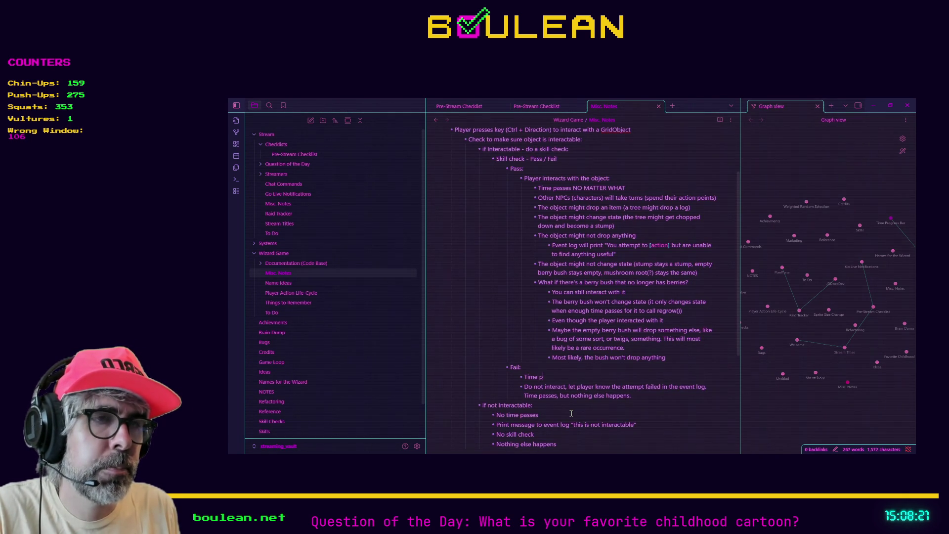
pyautogui.press('BackSpace')
pyautogui.write('must pass')
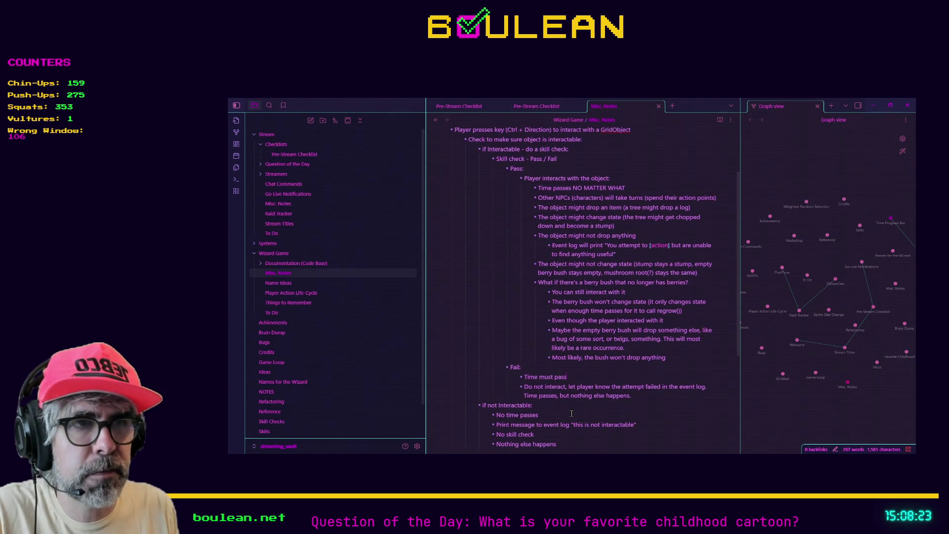
pyautogui.hotkey('shift', 'Home')
pyautogui.hotkey('ctrl', 'b')
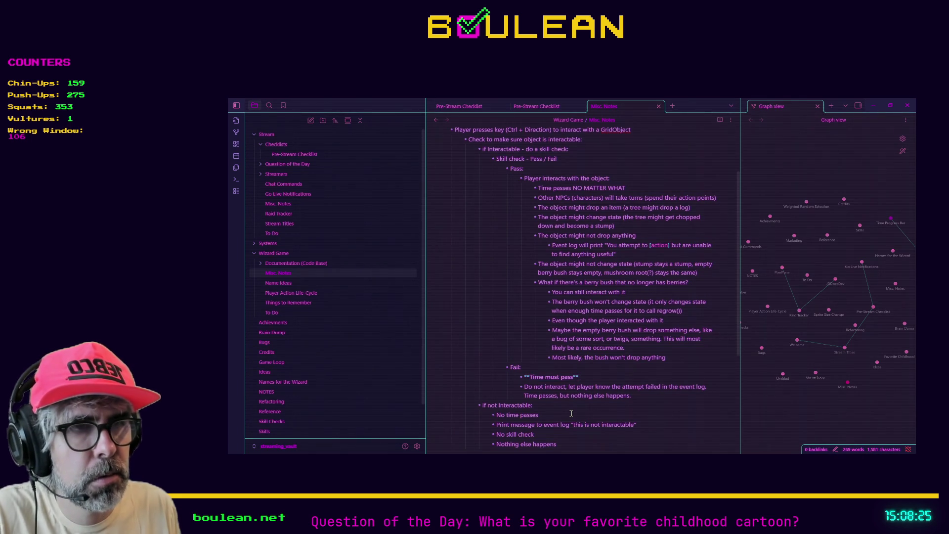
# - Indent a sub-bullet: if time doesn't pass, the player gets a free action to gain XP with zero consequence
pyautogui.press('Return')
pyautogui.press('Tab')
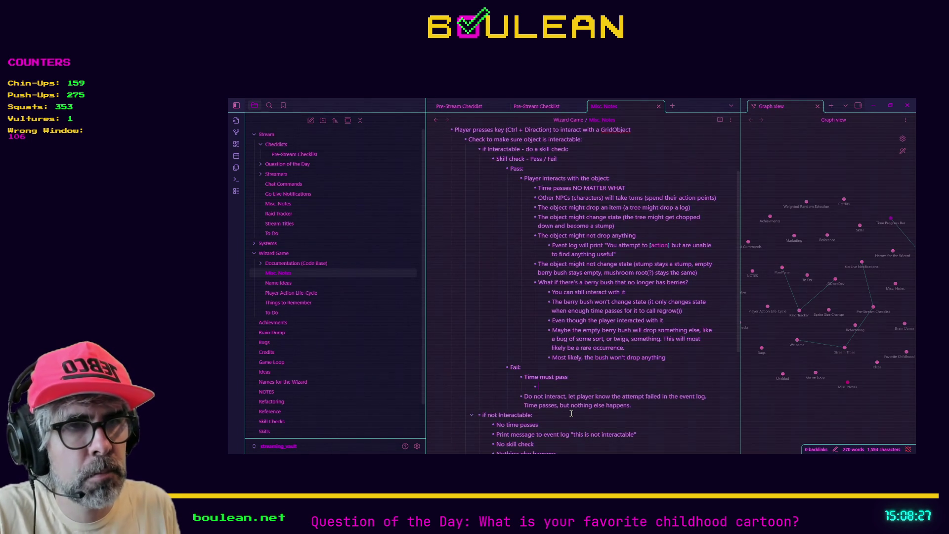
pyautogui.write("time doesn't pass, what's the point? You're just giving the [play]")
pyautogui.press('BackSpace')
pyautogui.press('BackSpace')
pyautogui.press('BackSpace')
pyautogui.write('player a')
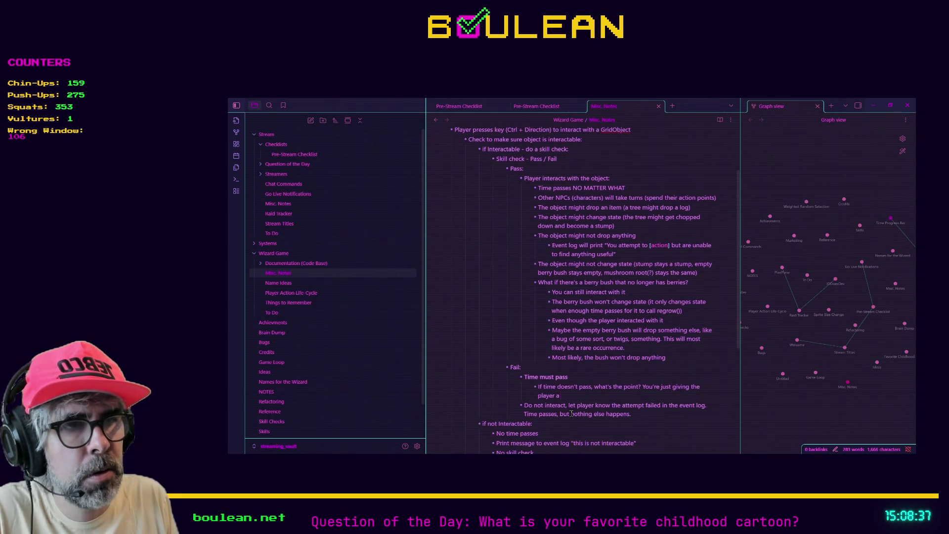
pyautogui.write(' free action ')
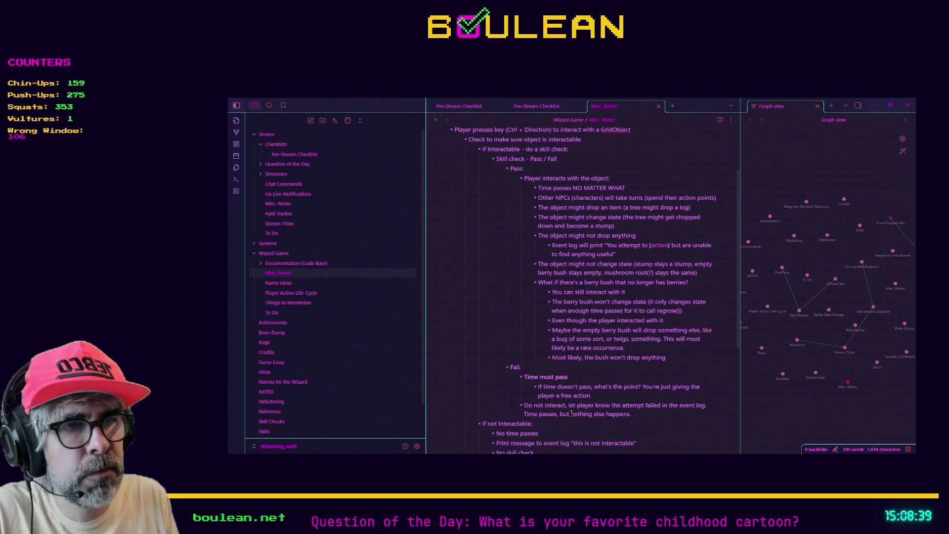
pyautogui.write('to try to gain XP with')
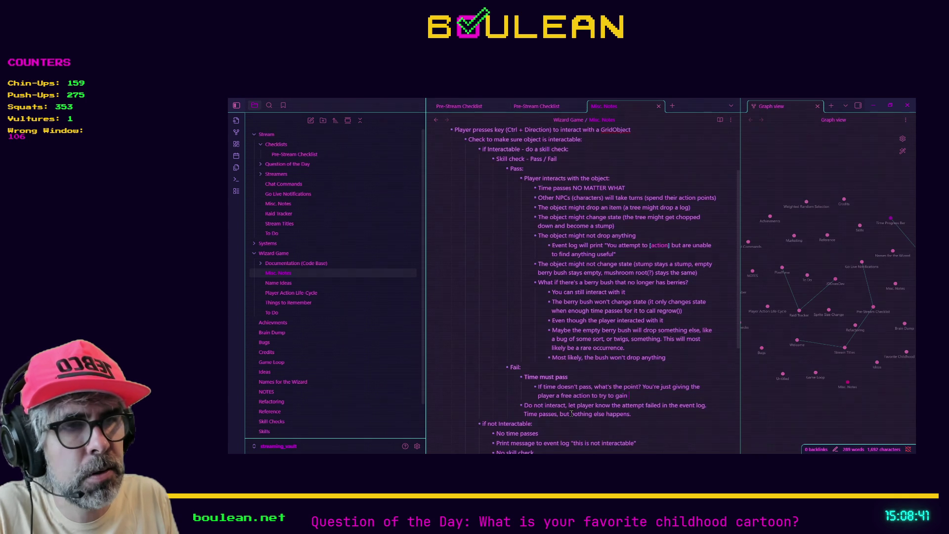
pyautogui.write(' zer')
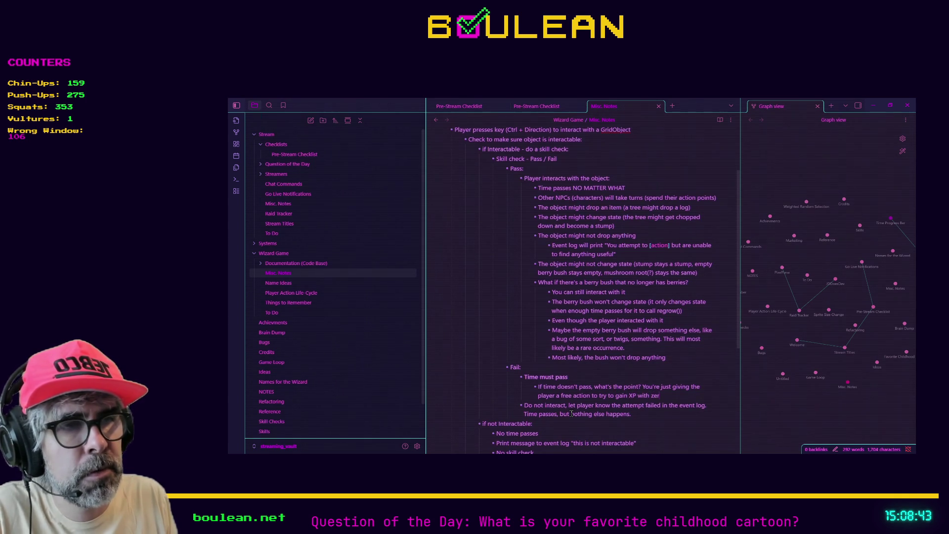
pyautogui.write('o consequence.')
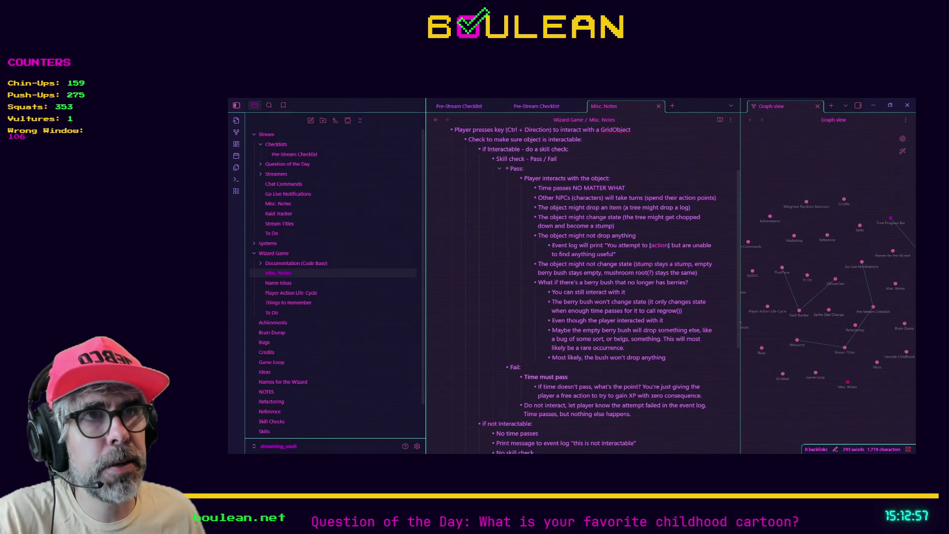
# - Collapse the details under the Pass branch of the outline
pyautogui.click(500, 170)
pyautogui.scroll(3, 500, 183)
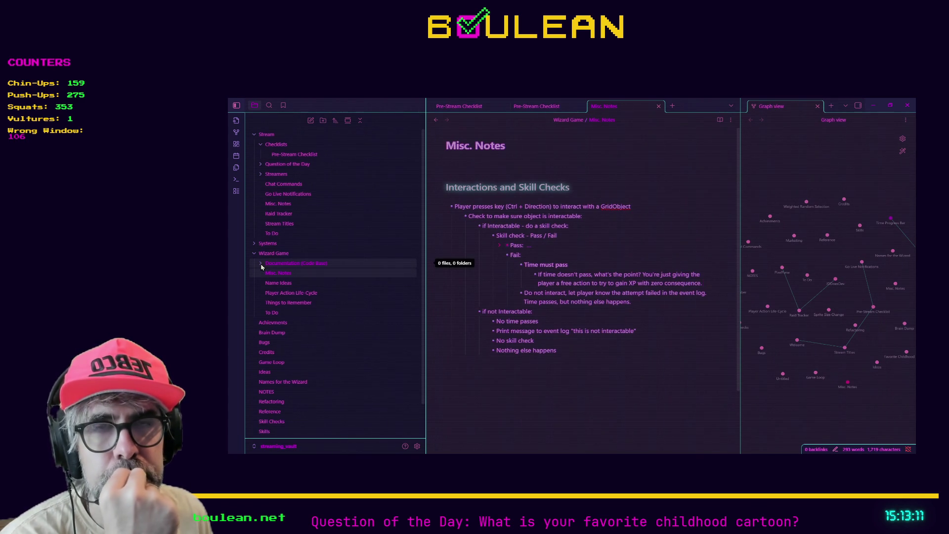
pyautogui.click(262, 268)
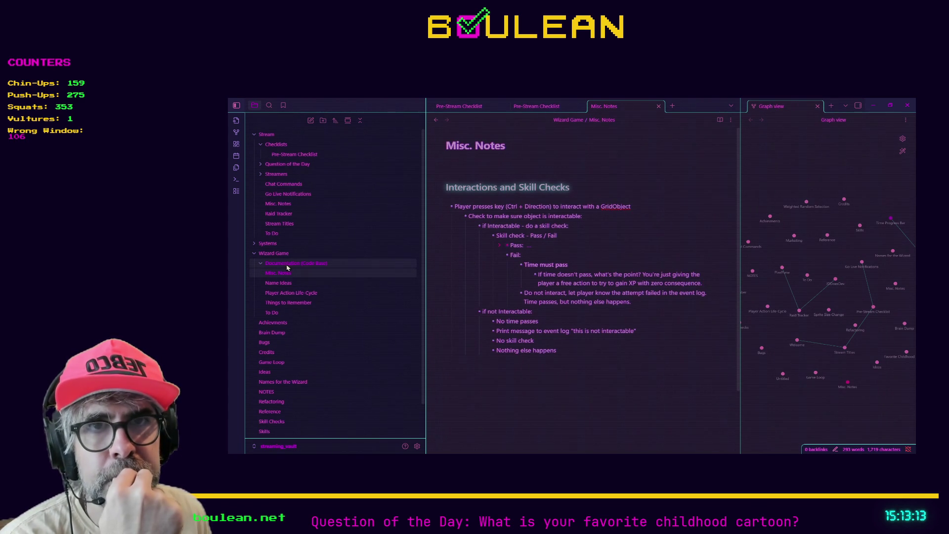
pyautogui.click(262, 266)
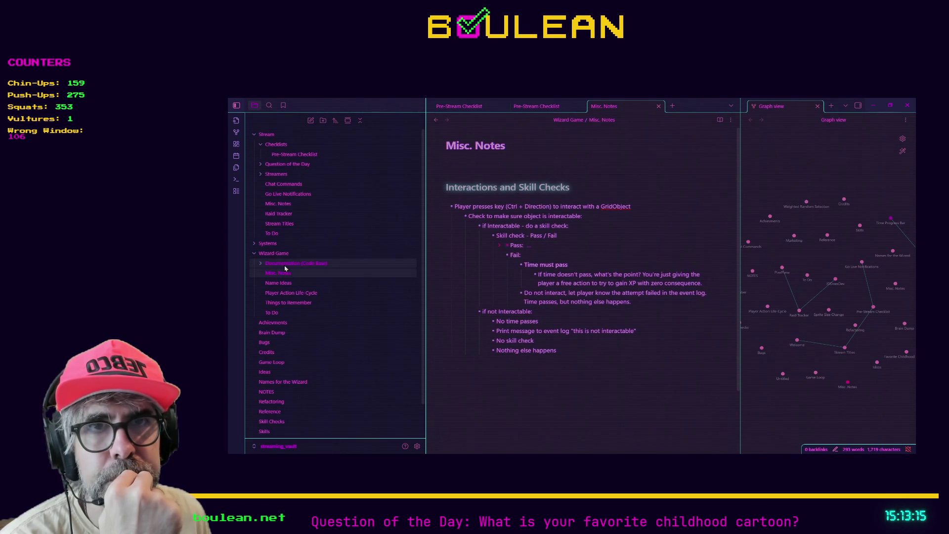
pyautogui.rightClick(293, 267)
pyautogui.click(475, 391)
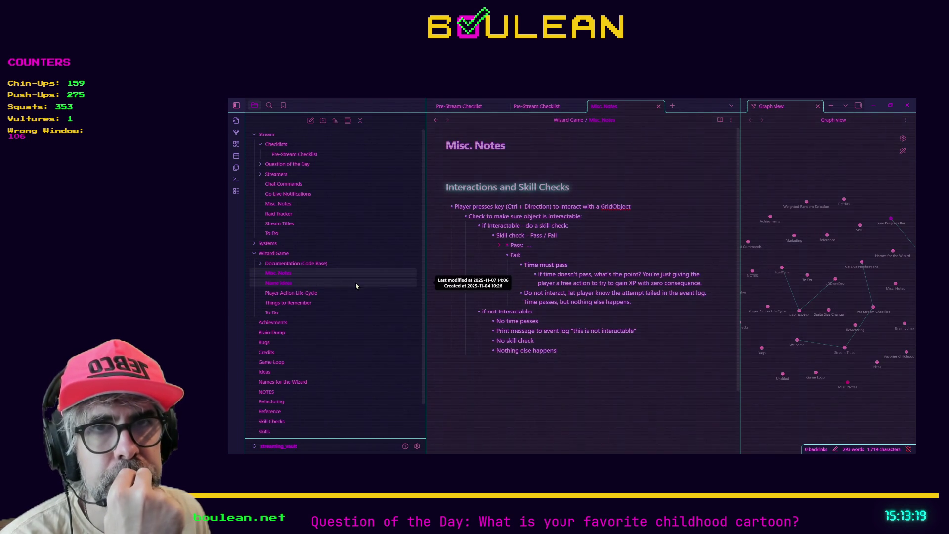
# - Create a 'Documentation (Gameplay)' folder under Wizard Game and add a new note inside it
pyautogui.rightClick(287, 256)
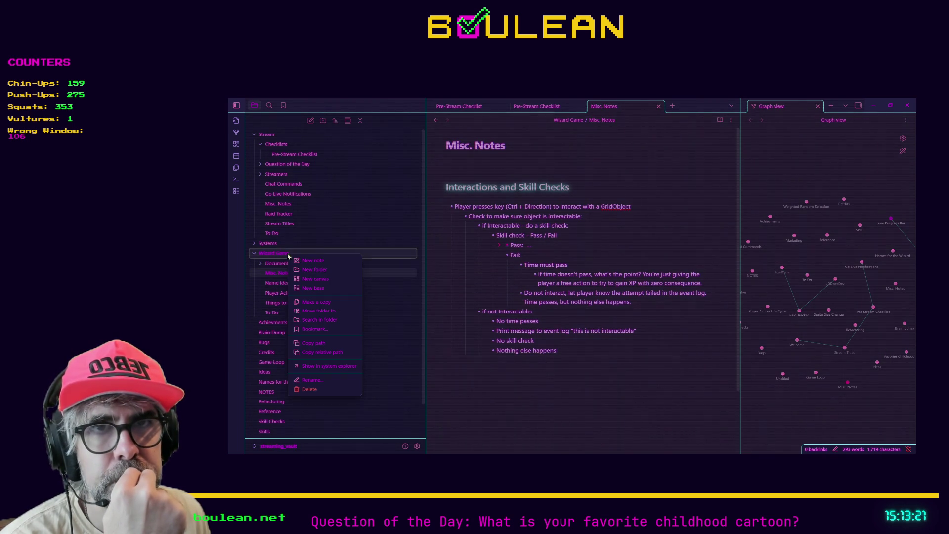
pyautogui.click(309, 272)
pyautogui.write('Documentation (')
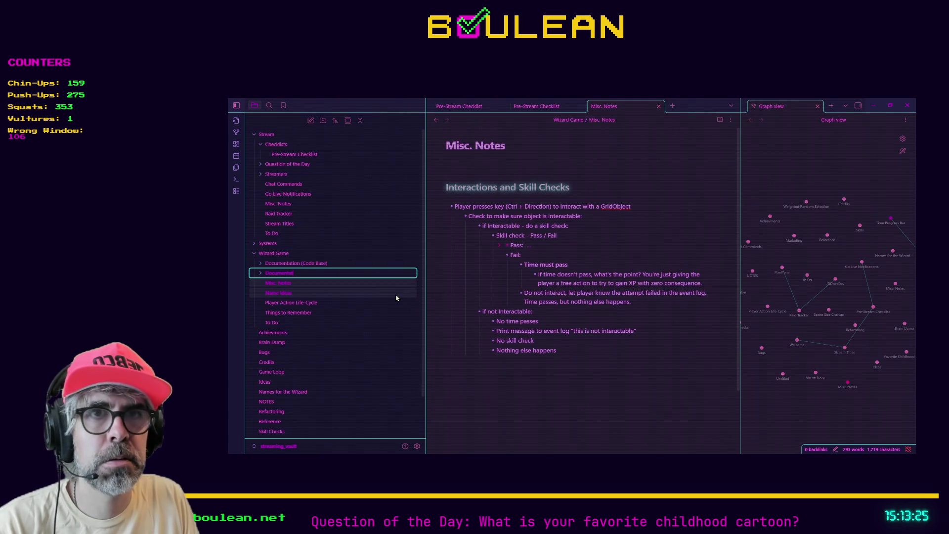
pyautogui.write('Ga')
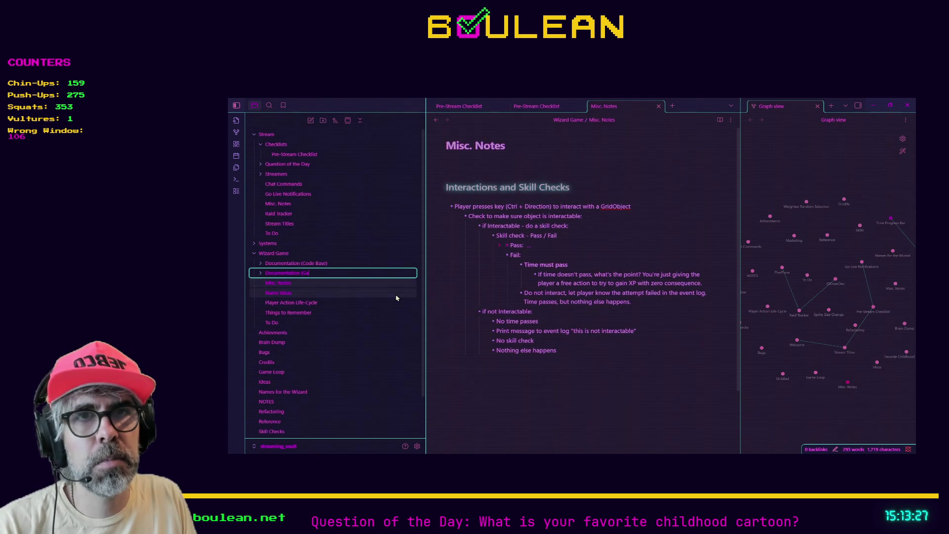
pyautogui.write('meplay')
pyautogui.press('Return')
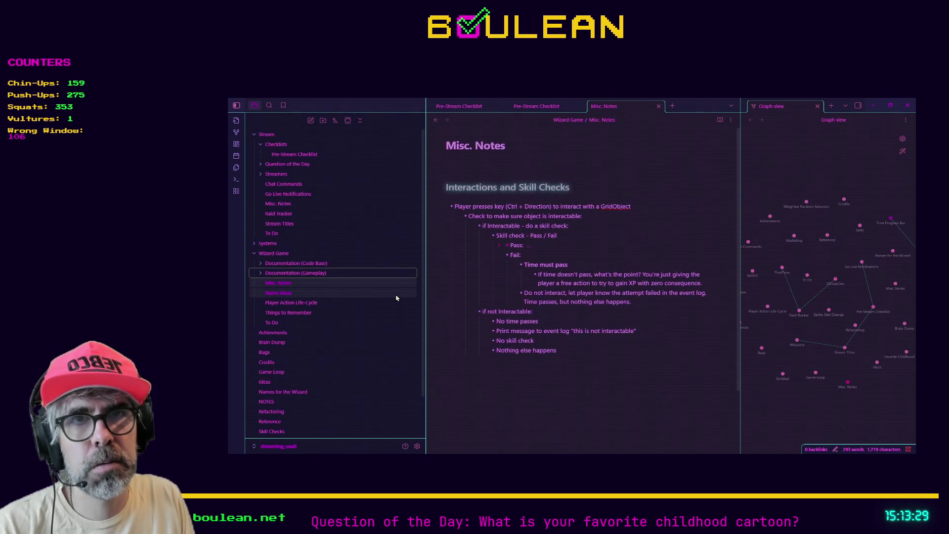
pyautogui.rightClick(328, 275)
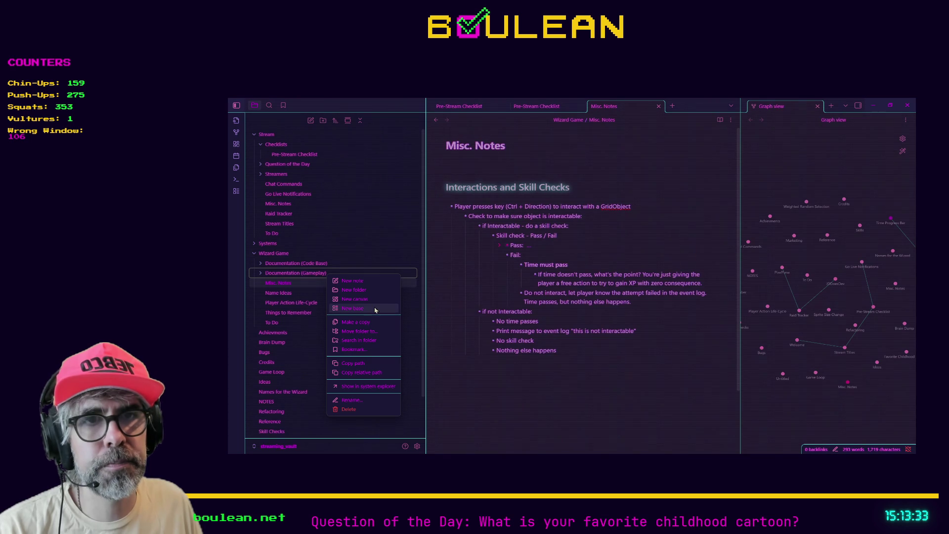
pyautogui.click(353, 280)
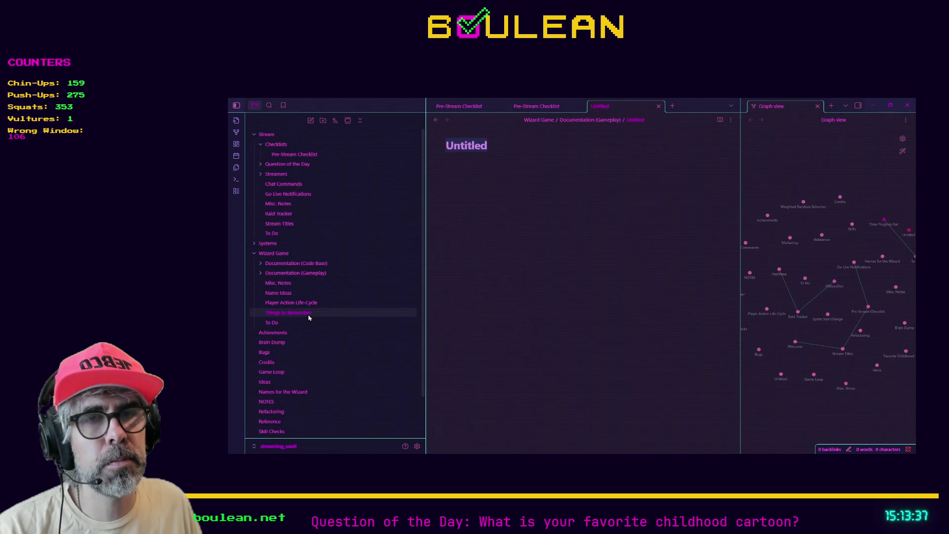
# - Title the new note 'Interactions and Skill Checks' using the heading from Misc. Notes, minus the ## prefix
pyautogui.click(284, 284)
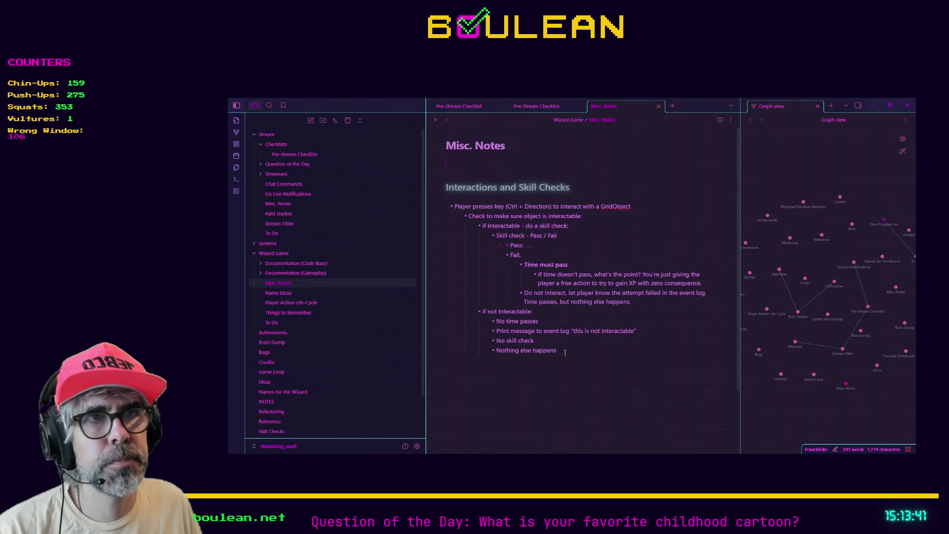
pyautogui.tripleClick(489, 190)
pyautogui.hotkey('ctrl', 'c')
pyautogui.click(304, 273)
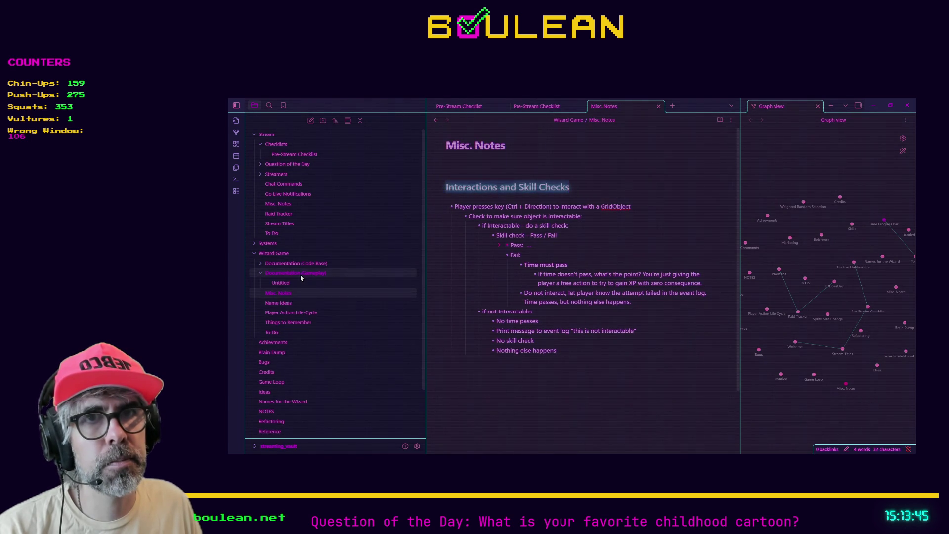
pyautogui.click(283, 286)
pyautogui.doubleClick(471, 145)
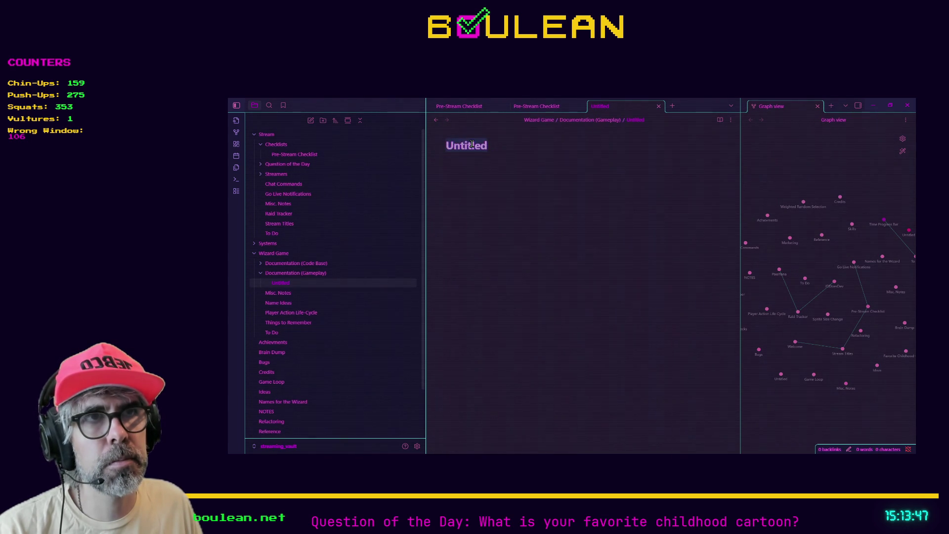
pyautogui.hotkey('ctrl', 'v')
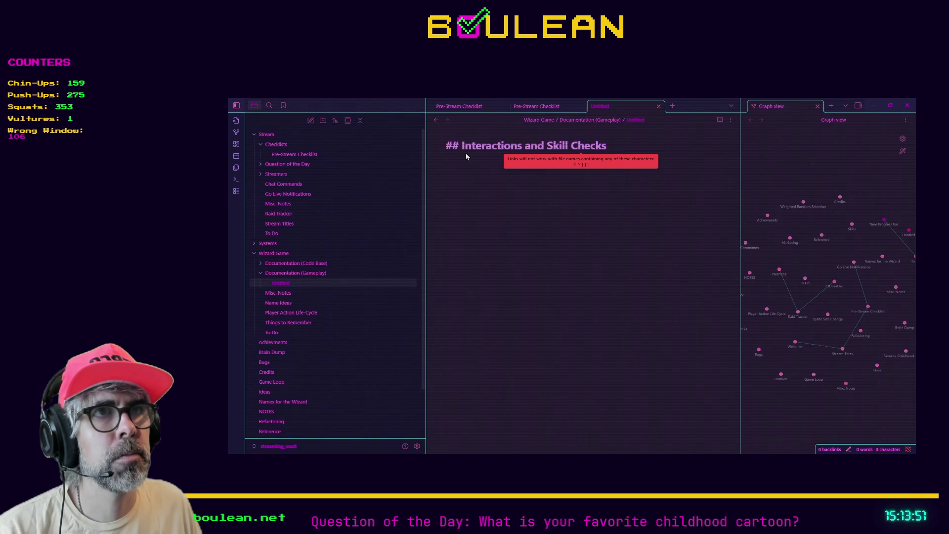
pyautogui.click(462, 146)
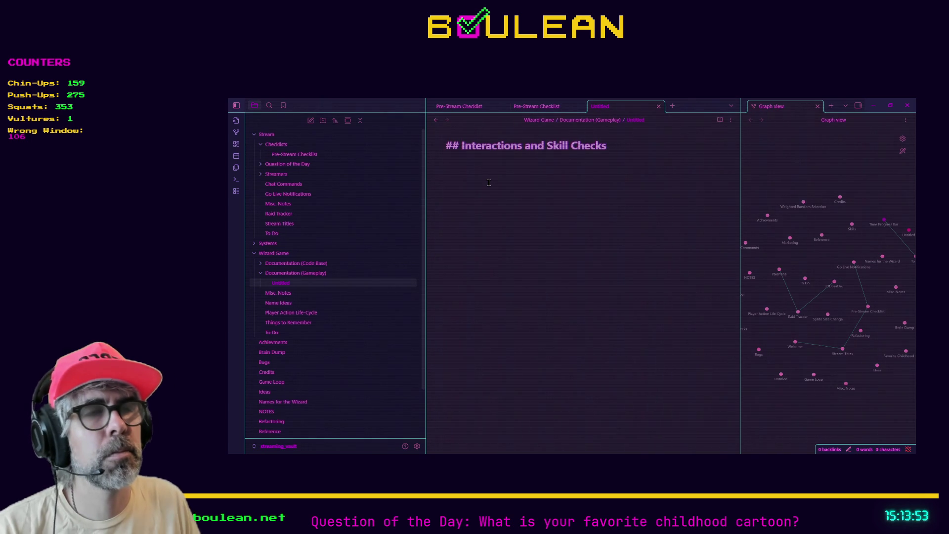
pyautogui.press('BackSpace')
pyautogui.press('BackSpace')
pyautogui.press('BackSpace')
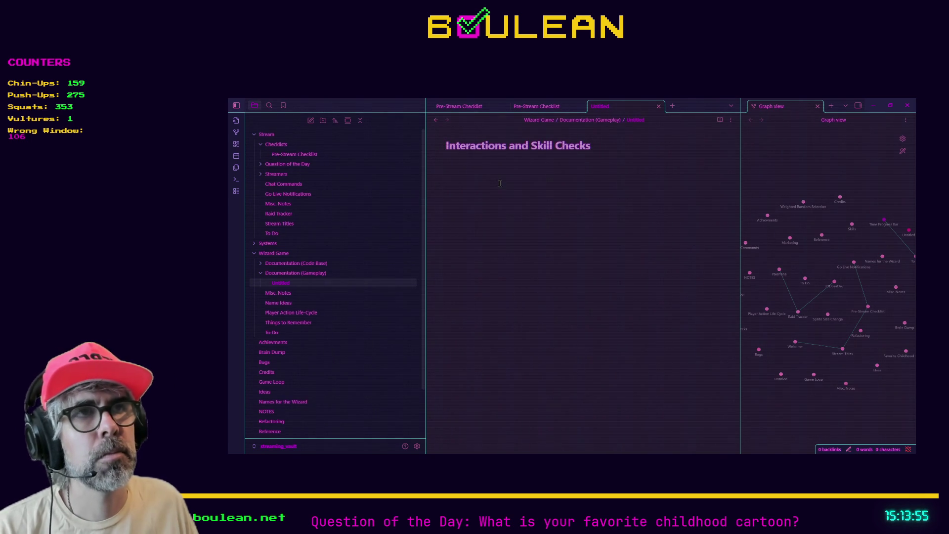
pyautogui.press('Return')
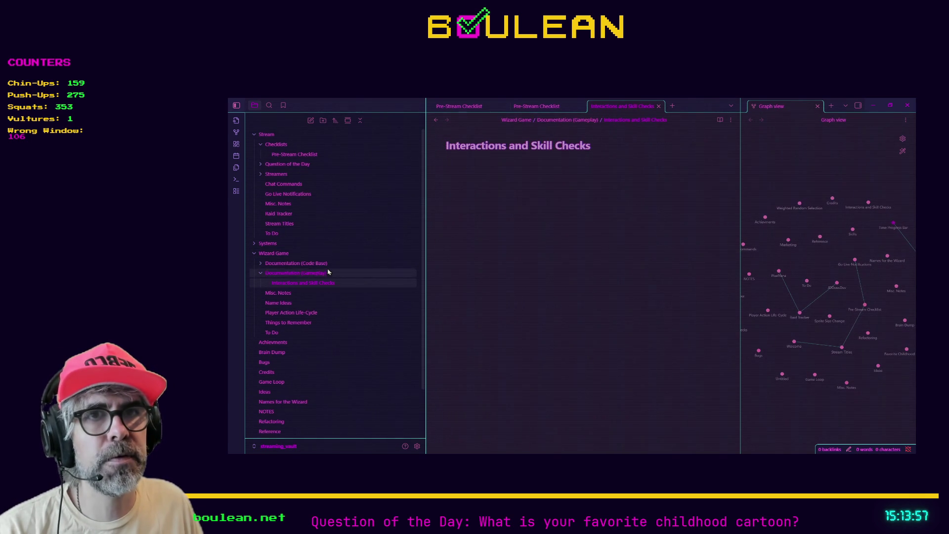
pyautogui.click(278, 292)
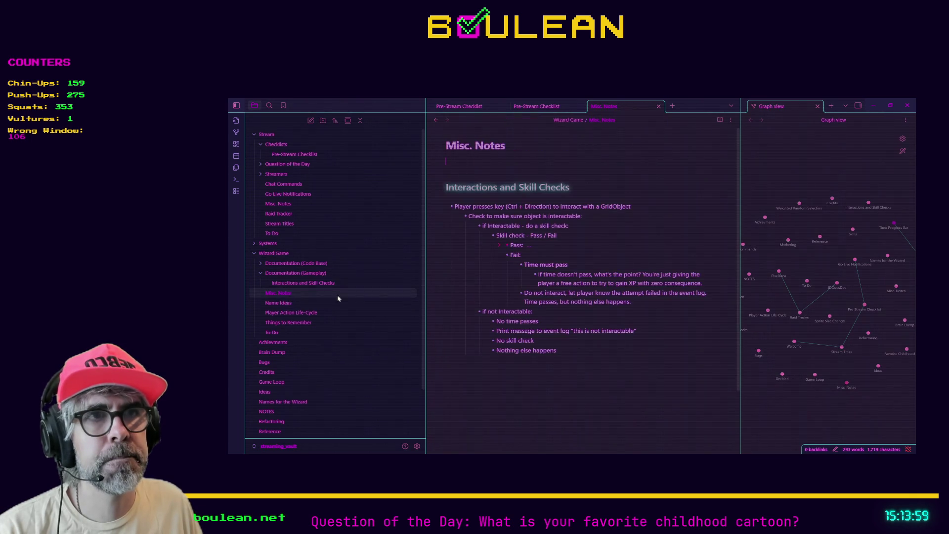
# - Move the heading and bullets from Misc. Notes into Interactions and Skill Checks, deleting the duplicate heading and blank line
pyautogui.moveTo(558, 352)
pyautogui.mouseDown()
pyautogui.moveTo(438, 230)
pyautogui.moveTo(436, 183)
pyautogui.mouseUp()
pyautogui.hotkey('ctrl', 'x')
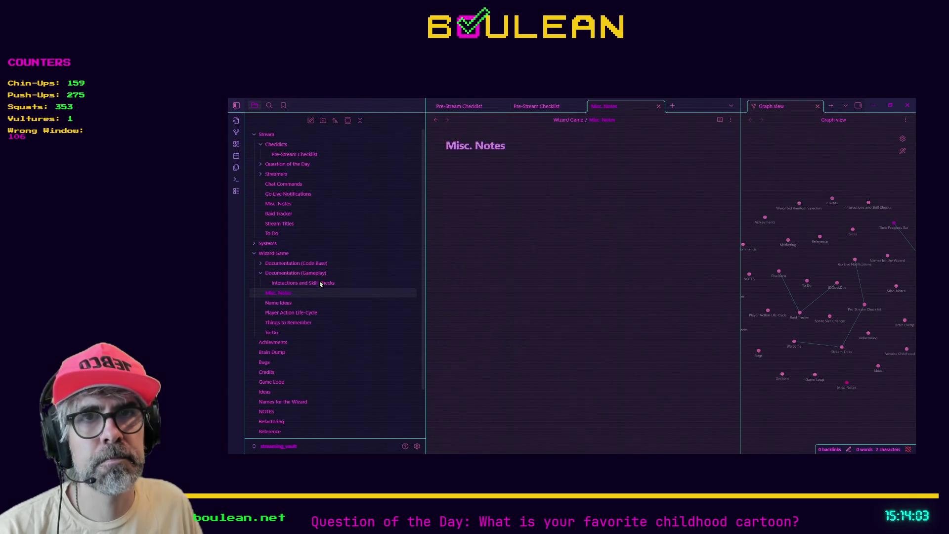
pyautogui.click(322, 283)
pyautogui.scroll(-5, 527, 199)
pyautogui.scroll(3, 527, 198)
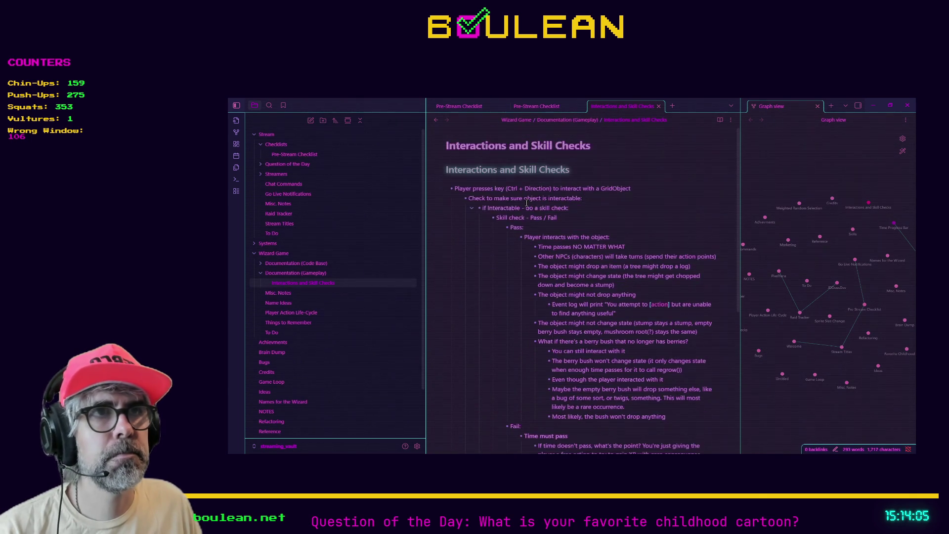
pyautogui.click(584, 171)
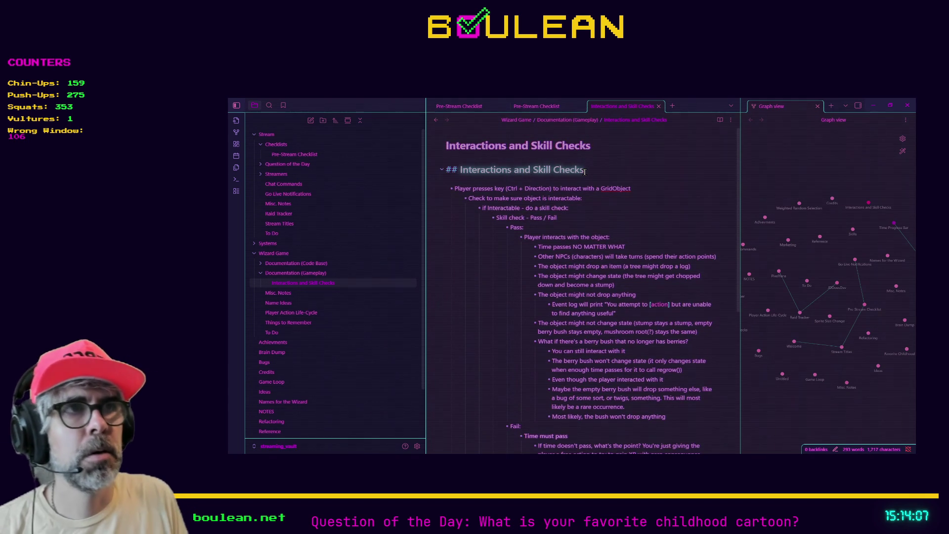
pyautogui.hotkey('shift', 'Home')
pyautogui.press('BackSpace')
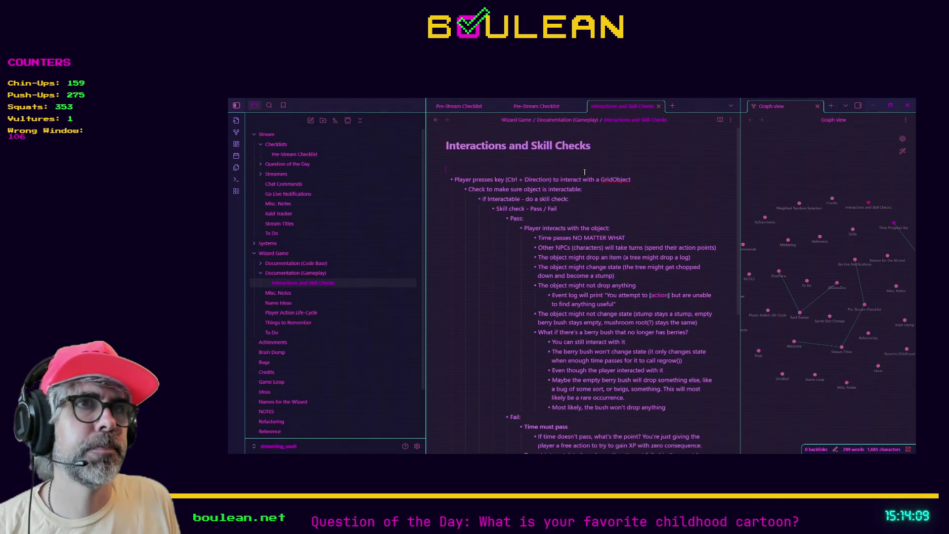
pyautogui.press('BackSpace')
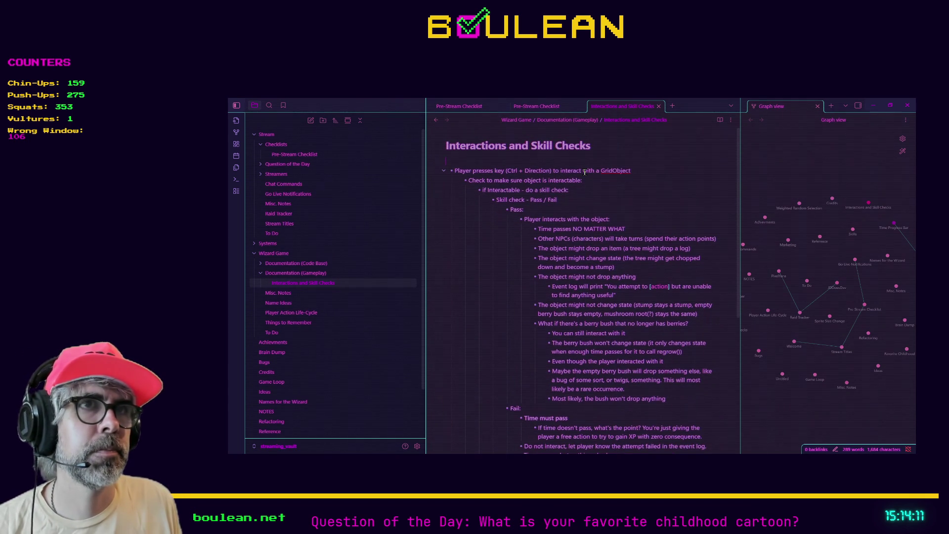
pyautogui.click(261, 266)
# - Create a new note named GridObject in Documentation (Code Base)
pyautogui.rightClick(301, 265)
pyautogui.click(316, 273)
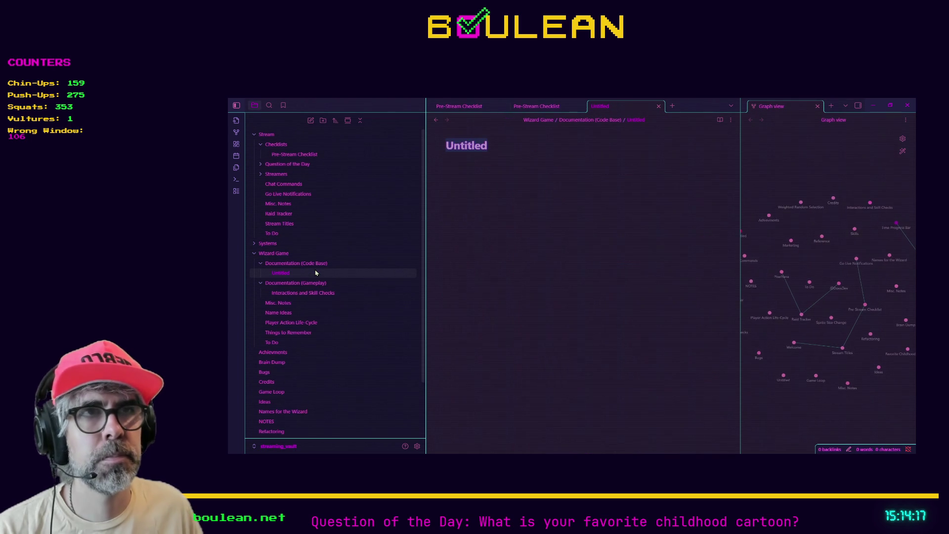
pyautogui.write('GridObject')
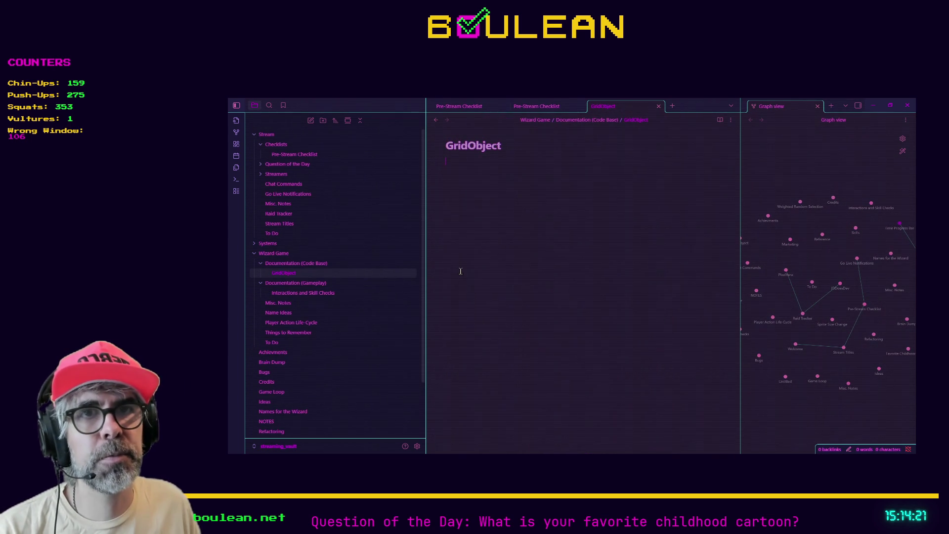
# - Turn GridObject in the first skill-check bullet into a [[GridObject]] link and follow it
pyautogui.click(314, 292)
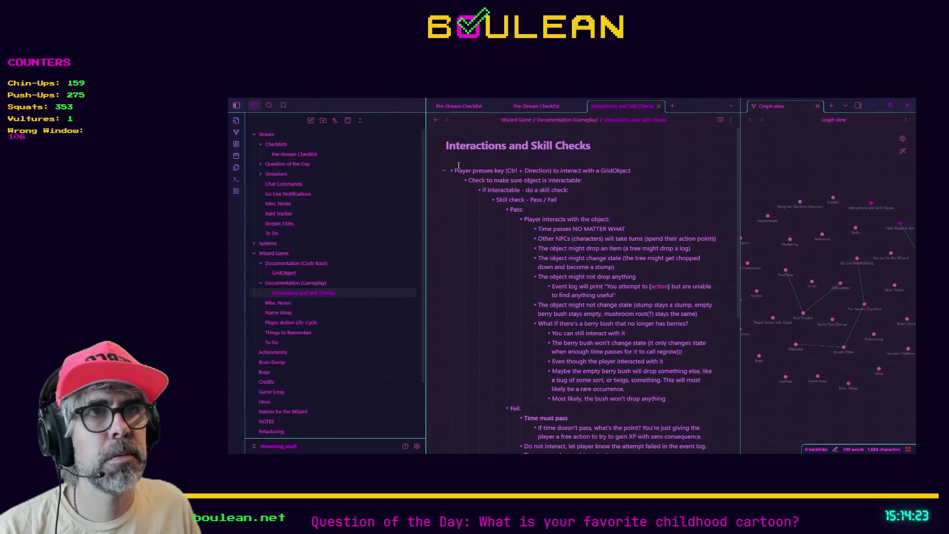
pyautogui.doubleClick(614, 171)
pyautogui.write('[[')
pyautogui.write('G')
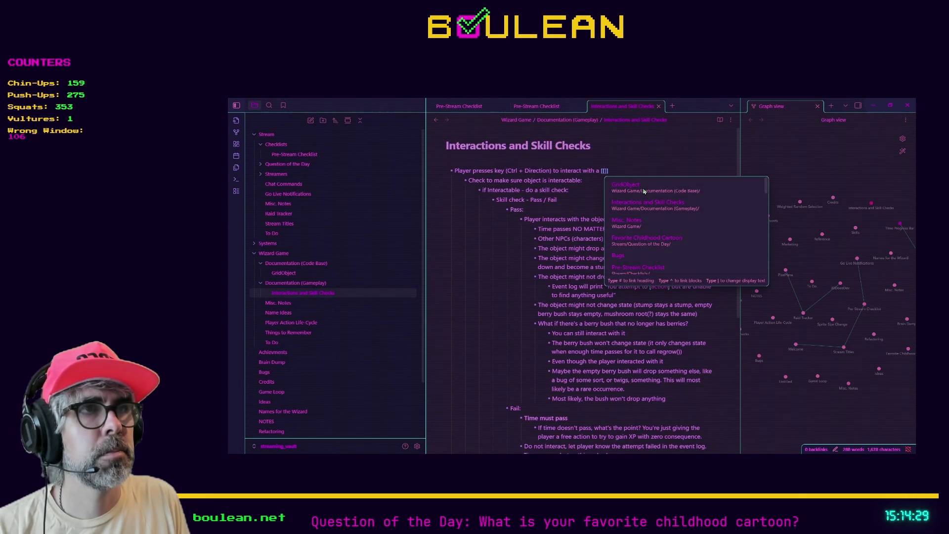
pyautogui.write('ridObject')
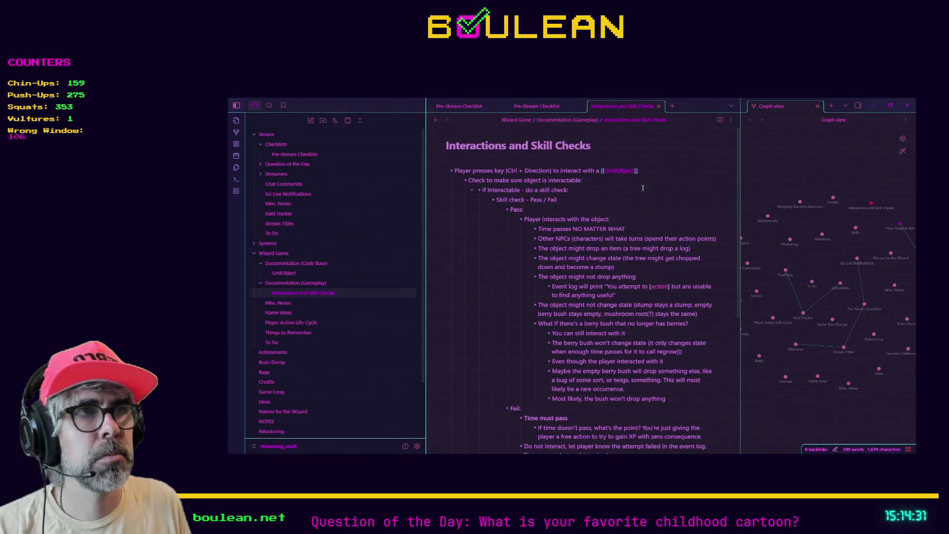
pyautogui.press('Return')
pyautogui.click(617, 182)
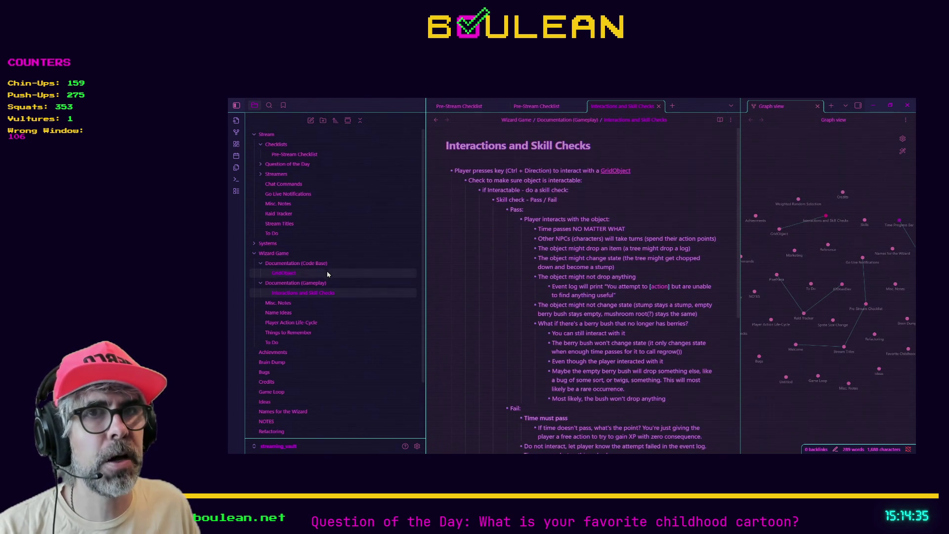
pyautogui.click(613, 171)
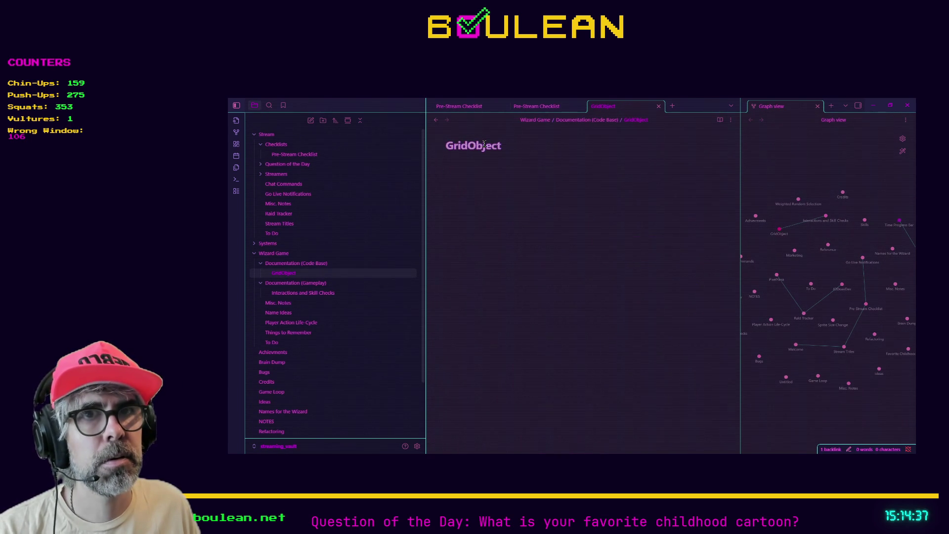
# - Reopen the Interactions and Skill Checks note from the file explorer
pyautogui.click(332, 294)
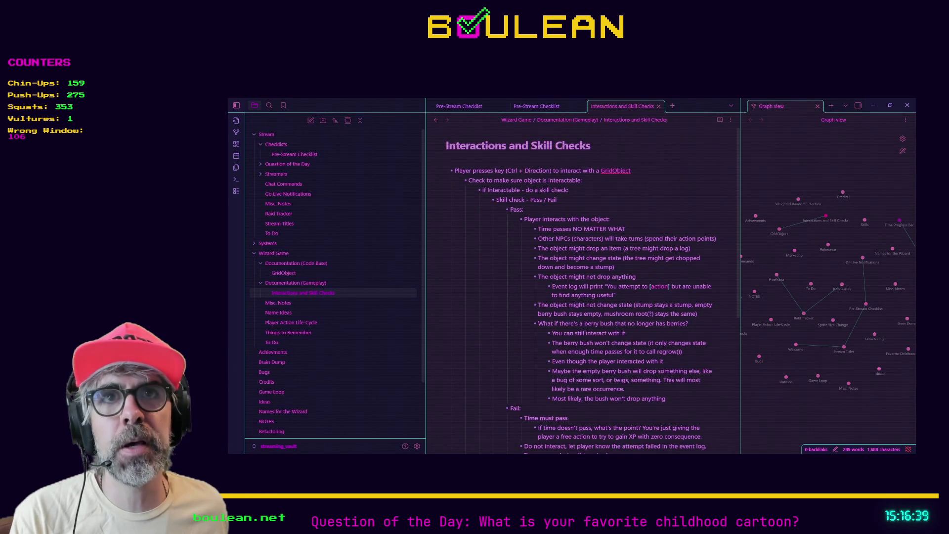
# - Turn off restricted mode in settings so community plugins are enabled
pyautogui.click(417, 445)
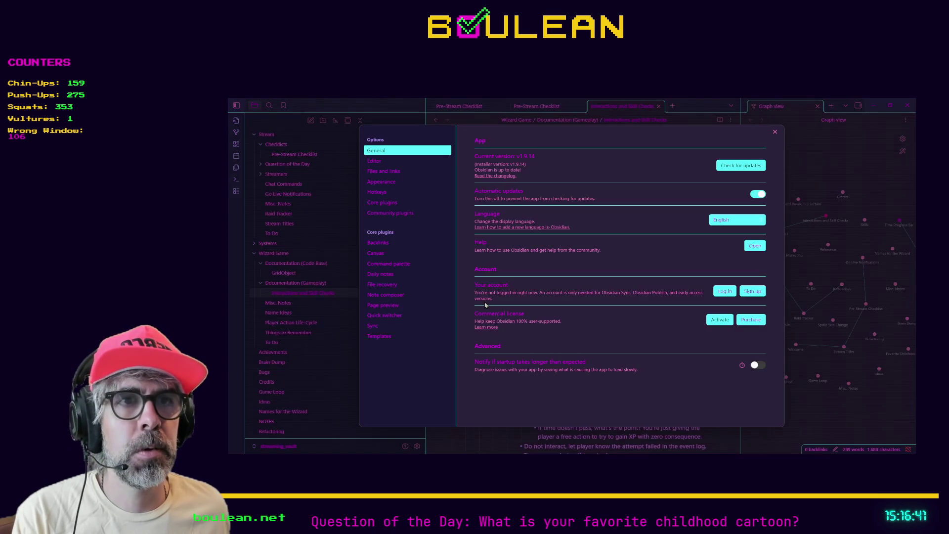
pyautogui.click(394, 214)
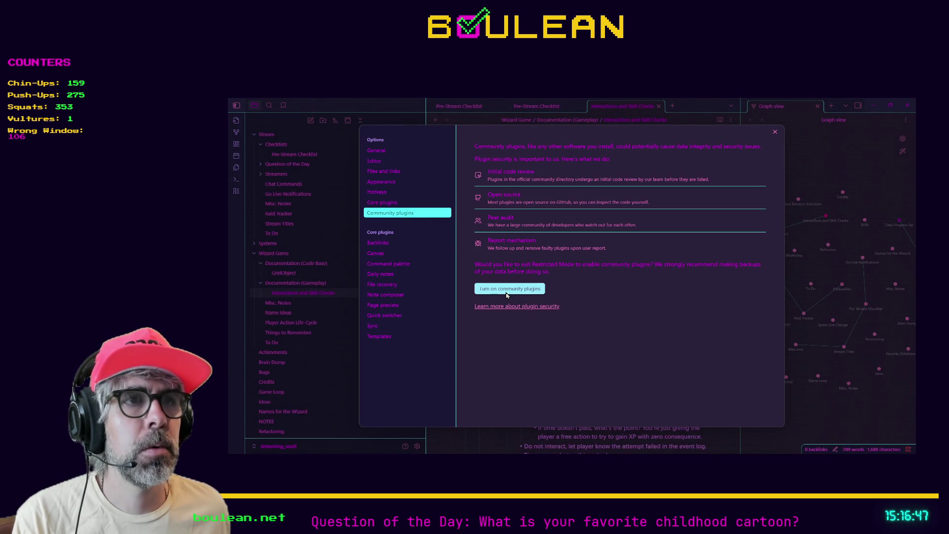
pyautogui.click(532, 288)
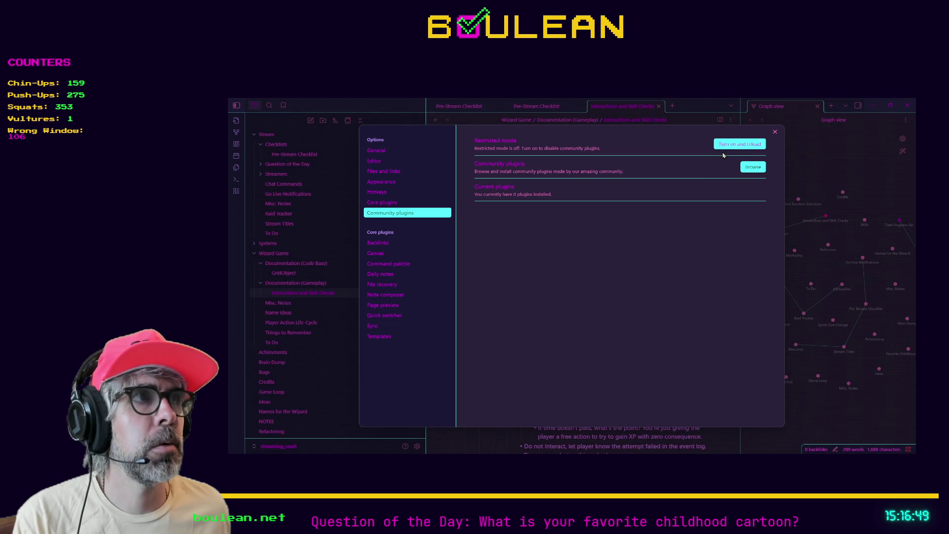
# - Look over the Excalidraw plugin's details in the community catalogue without installing, then close settings
pyautogui.click(753, 167)
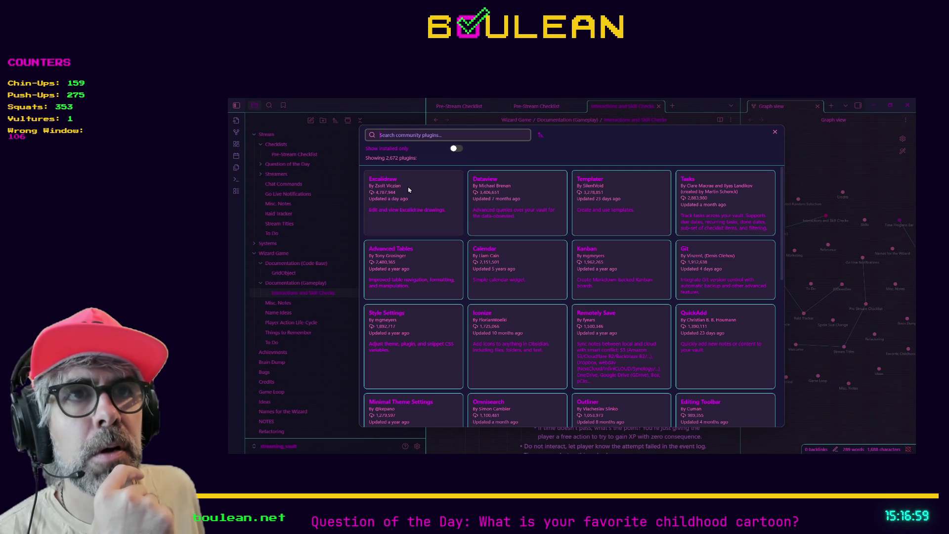
pyautogui.click(387, 181)
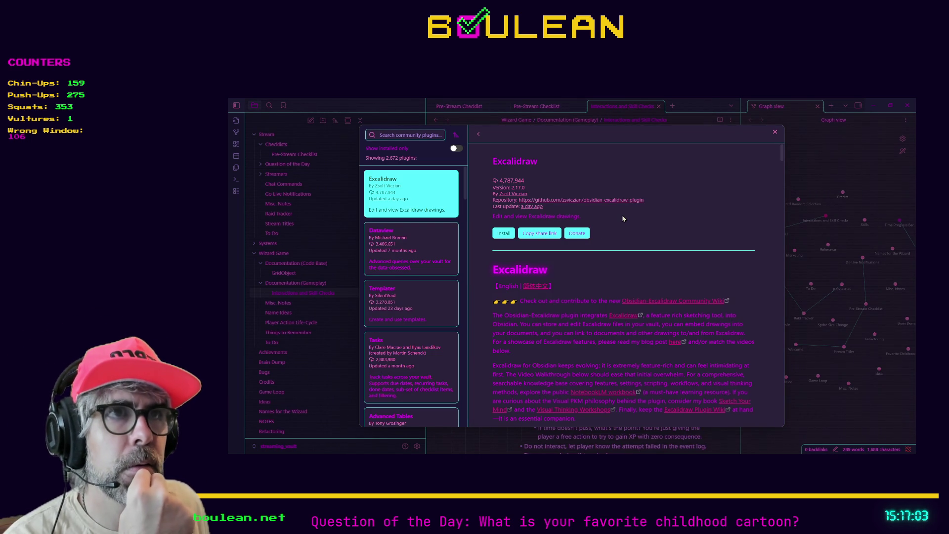
pyautogui.scroll(-3, 623, 219)
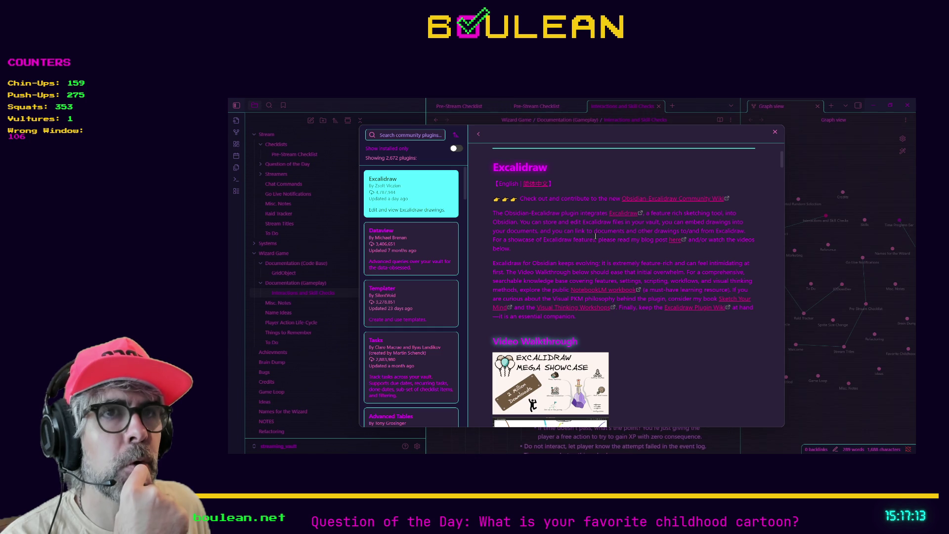
pyautogui.scroll(3, 596, 237)
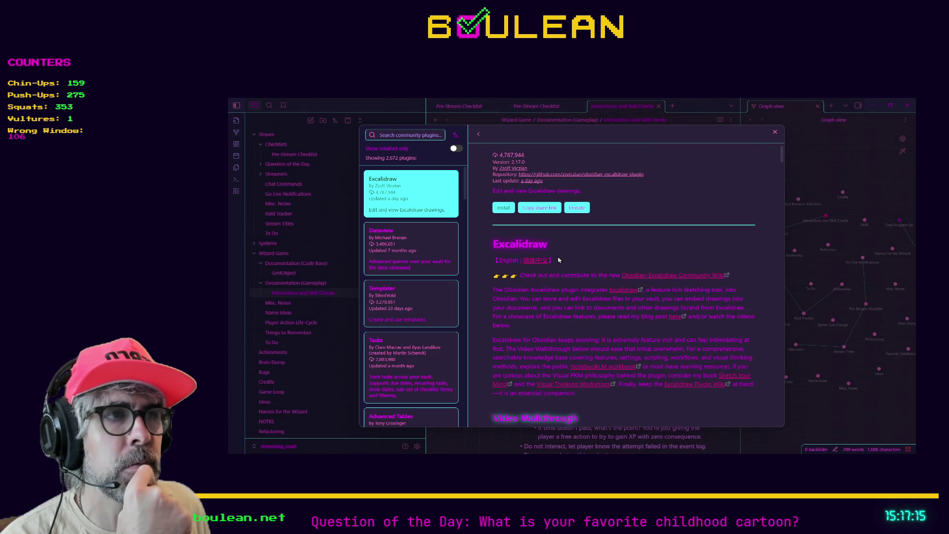
pyautogui.click(624, 290)
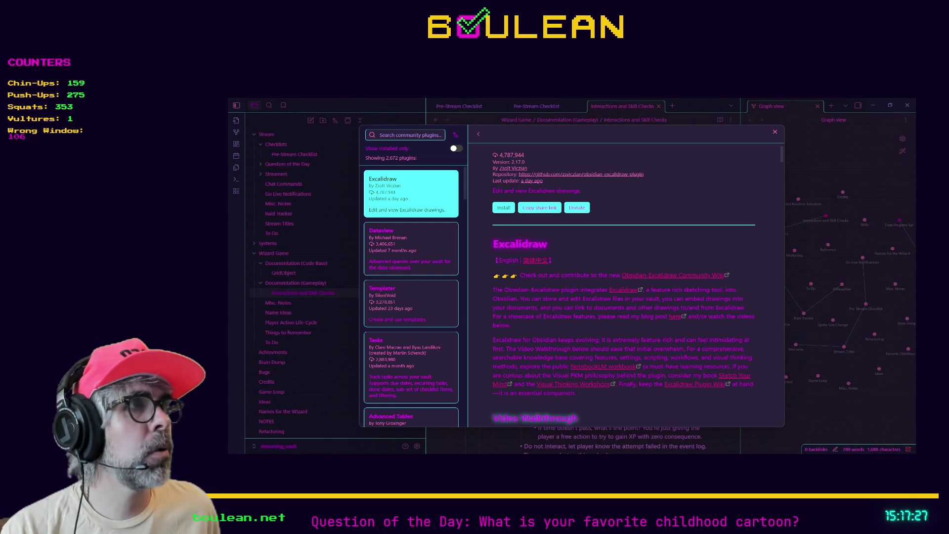
pyautogui.press('Escape')
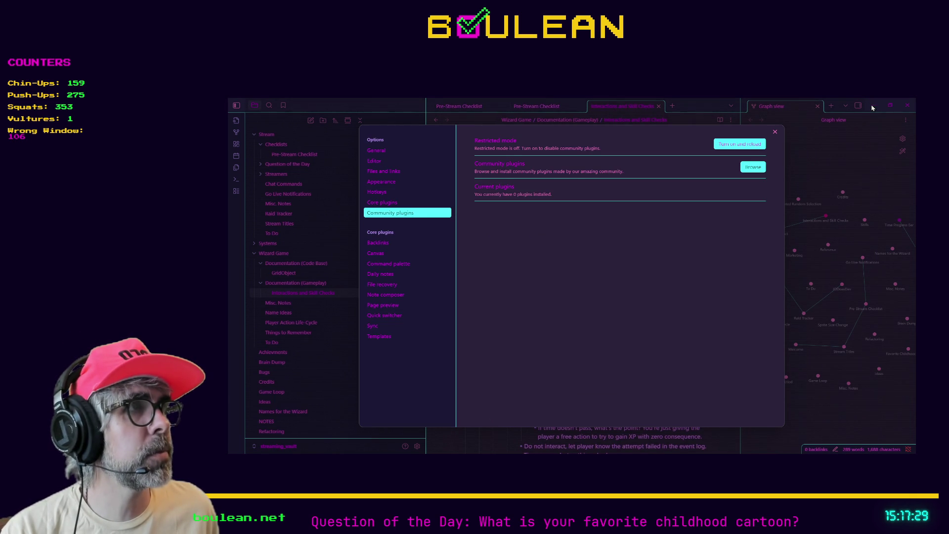
pyautogui.press('Escape')
# - Minimize Obsidian and load excalidraw.com in a new Brave tab
pyautogui.click(872, 105)
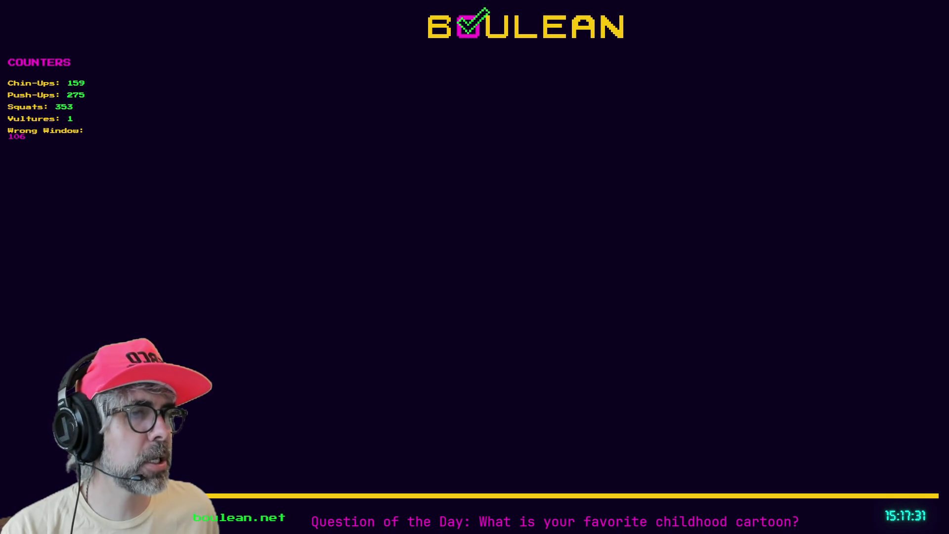
pyautogui.hotkey('ctrl', 't')
pyautogui.write('excalidraw.com/')
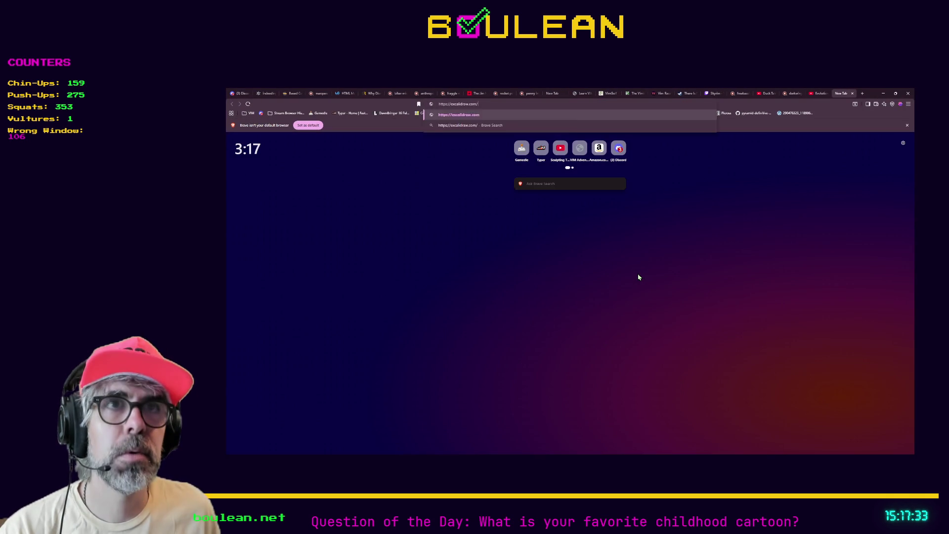
pyautogui.press('Return')
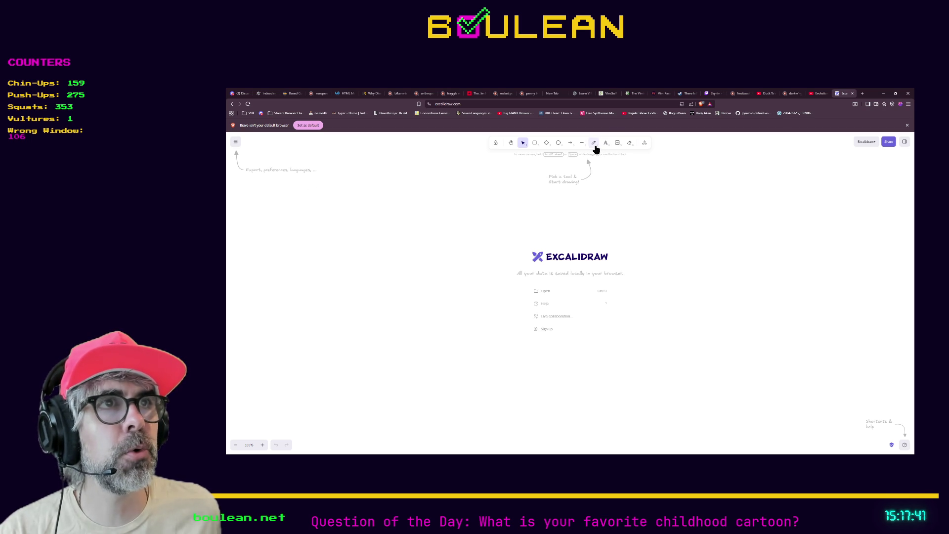
# - Sketch a rough freehand ellipse and a box on the Excalidraw canvas
pyautogui.click(594, 144)
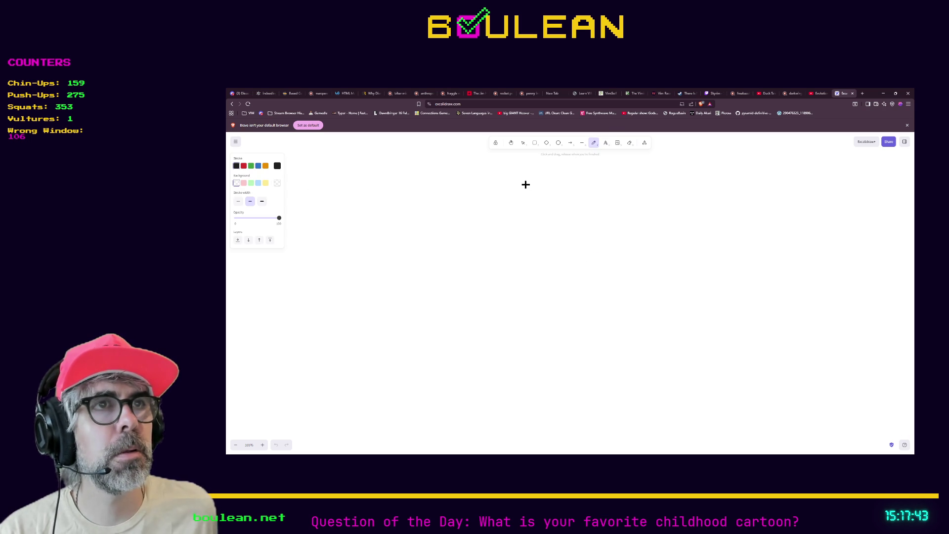
pyautogui.moveTo(521, 185)
pyautogui.mouseDown()
pyautogui.moveTo(493, 194)
pyautogui.moveTo(565, 198)
pyautogui.moveTo(513, 187)
pyautogui.mouseUp()
pyautogui.moveTo(642, 201)
pyautogui.mouseDown()
pyautogui.moveTo(731, 238)
pyautogui.moveTo(669, 194)
pyautogui.moveTo(636, 203)
pyautogui.mouseUp()
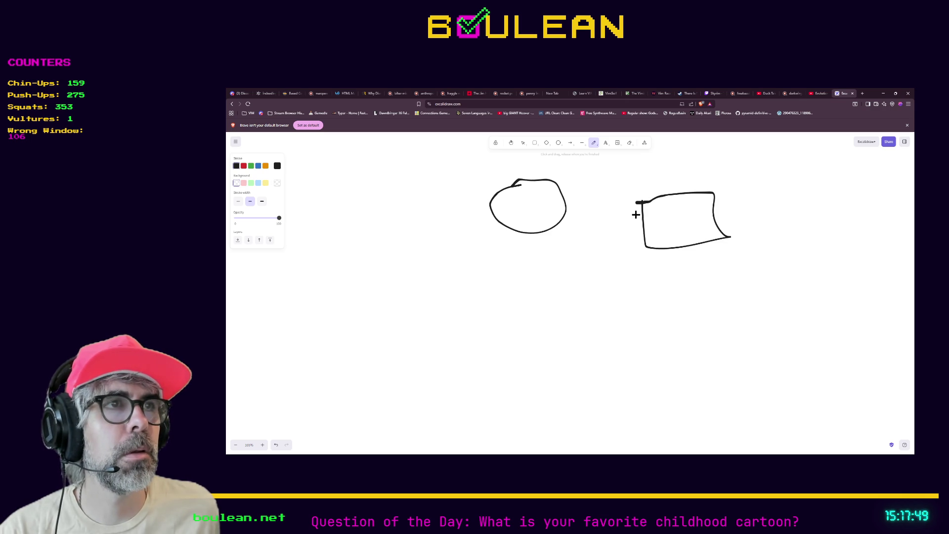
# - Add a three-line text reading 'Hello world...', 'test', 'test2' below-left of the sketches
pyautogui.click(606, 144)
pyautogui.click(453, 237)
pyautogui.write('Hello world')
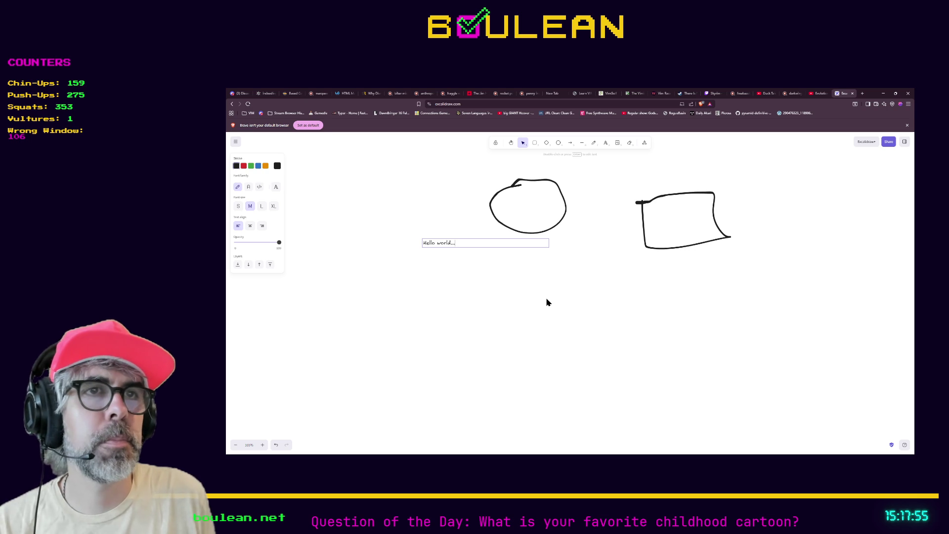
pyautogui.write('...')
pyautogui.press('Return')
pyautogui.write('test')
pyautogui.press('Return')
pyautogui.write('test2')
pyautogui.press('Escape')
# - Erase the two sketched shapes with the Eraser
pyautogui.click(616, 143)
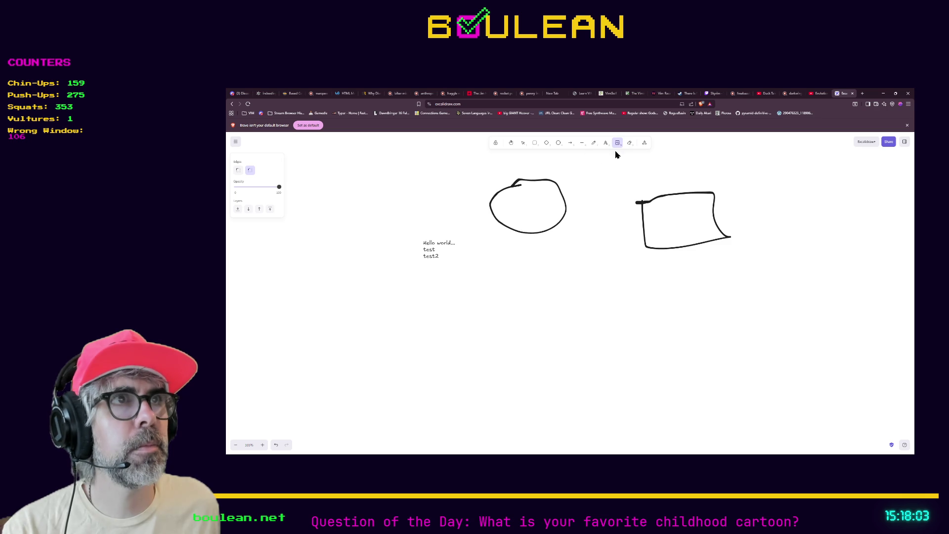
pyautogui.click(629, 144)
pyautogui.moveTo(641, 184)
pyautogui.mouseDown()
pyautogui.moveTo(644, 202)
pyautogui.moveTo(614, 214)
pyautogui.moveTo(568, 207)
pyautogui.moveTo(610, 212)
pyautogui.moveTo(645, 295)
pyautogui.moveTo(531, 267)
pyautogui.moveTo(559, 203)
pyautogui.mouseUp()
# - Erase the remaining freehand shape, undoing an erasure that also removed the text
pyautogui.click(594, 143)
pyautogui.click(629, 143)
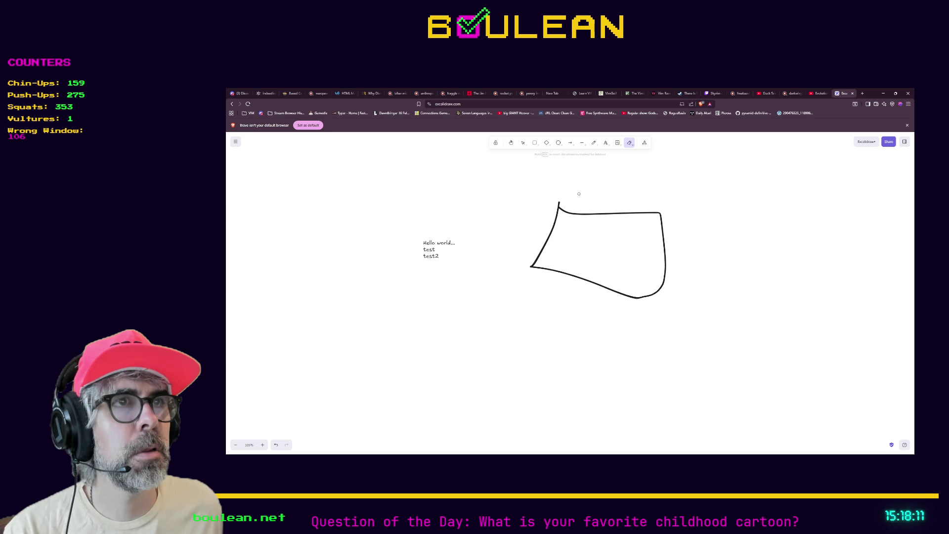
pyautogui.rightClick(563, 210)
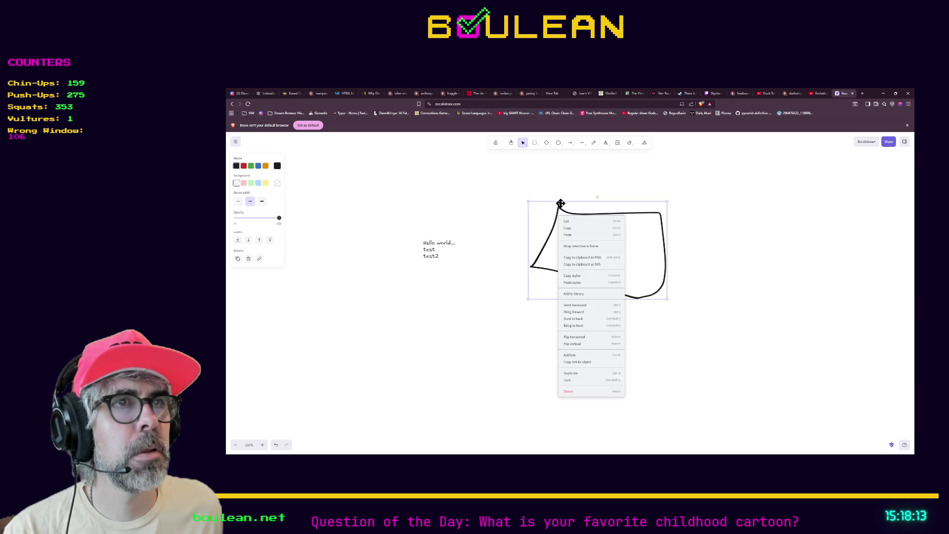
pyautogui.rightClick(568, 188)
pyautogui.click(557, 192)
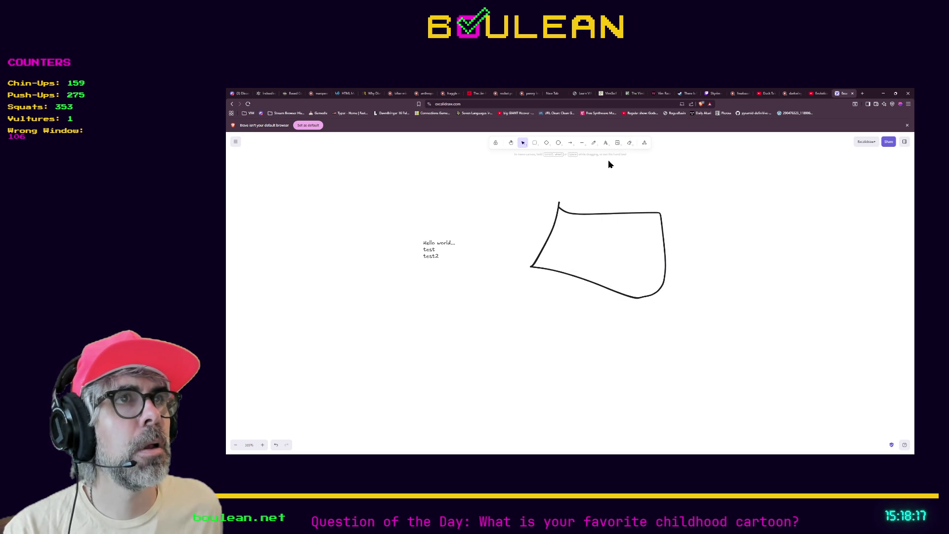
pyautogui.press('e')
pyautogui.moveTo(544, 214)
pyautogui.mouseDown()
pyautogui.moveTo(583, 205)
pyautogui.moveTo(553, 267)
pyautogui.moveTo(638, 227)
pyautogui.mouseUp()
pyautogui.hotkey('ctrl', 'z')
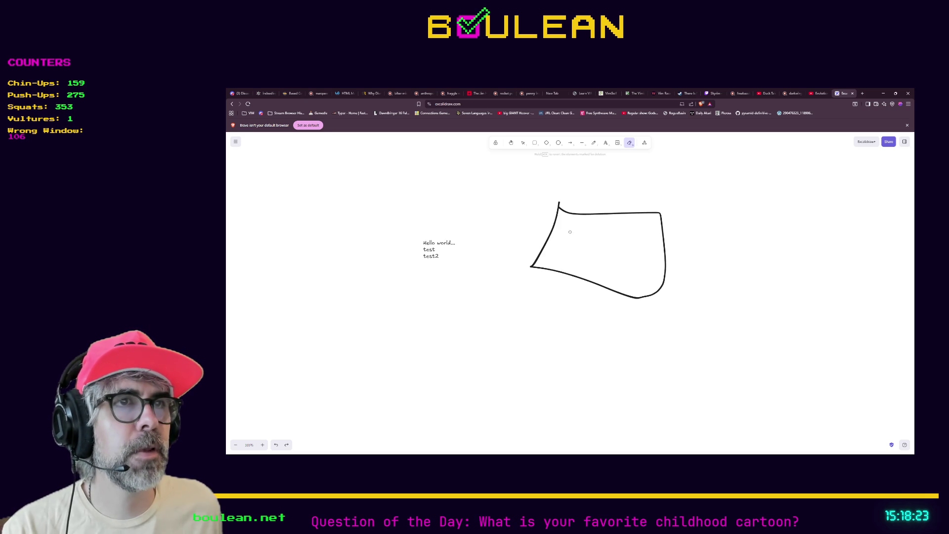
pyautogui.moveTo(695, 280); pyautogui.dragTo(647, 244)
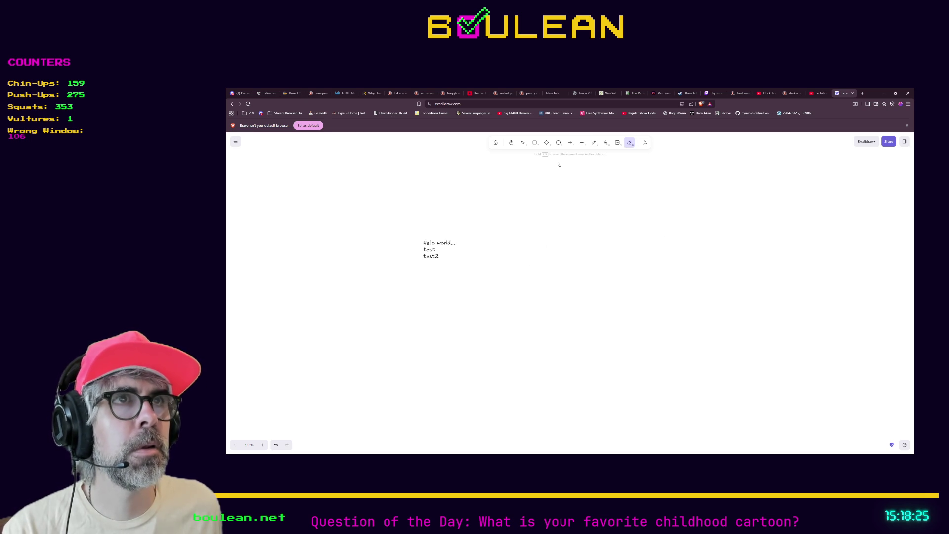
# - Draw a left-pointing arrow toward the text, a large rounded rectangle, and an arrow out its right edge
pyautogui.click(570, 142)
pyautogui.moveTo(539, 228)
pyautogui.mouseDown()
pyautogui.moveTo(750, 239)
pyautogui.moveTo(717, 199)
pyautogui.moveTo(475, 242)
pyautogui.moveTo(472, 234)
pyautogui.mouseUp()
pyautogui.click(535, 142)
pyautogui.moveTo(566, 188); pyautogui.dragTo(688, 299)
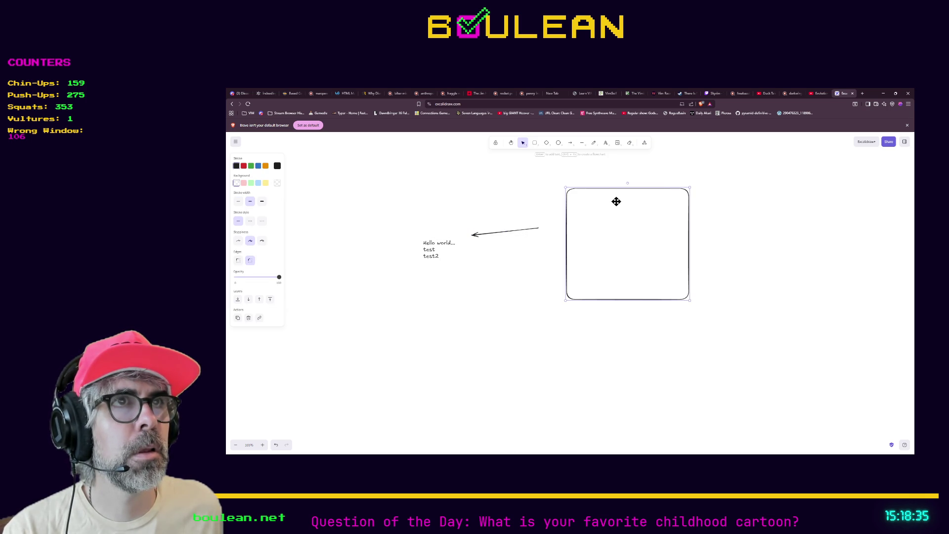
pyautogui.click(570, 144)
pyautogui.moveTo(693, 235); pyautogui.dragTo(794, 231)
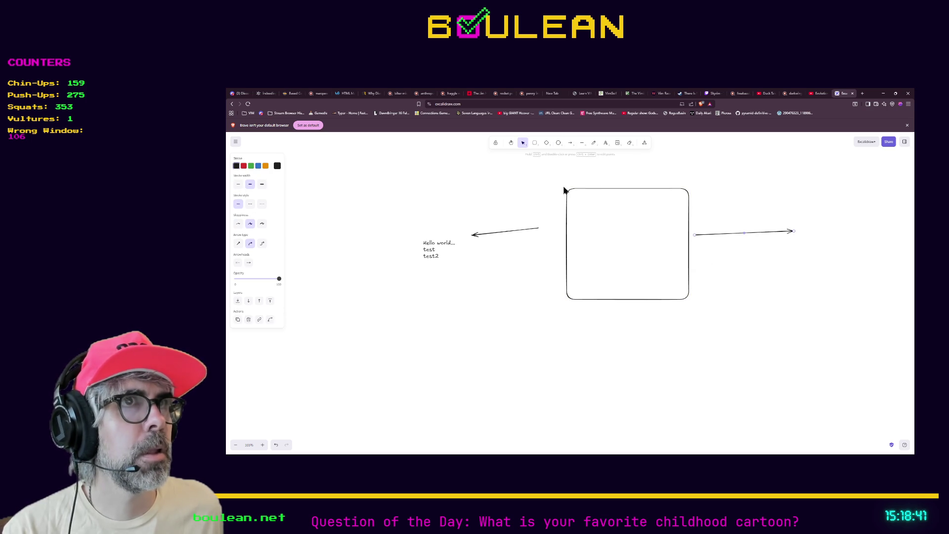
# - Draw a circle below-right of the rectangle with an arrow into it, then minimize the browser
pyautogui.click(558, 144)
pyautogui.moveTo(793, 330)
pyautogui.mouseDown()
pyautogui.moveTo(674, 358)
pyautogui.moveTo(694, 429)
pyautogui.mouseUp()
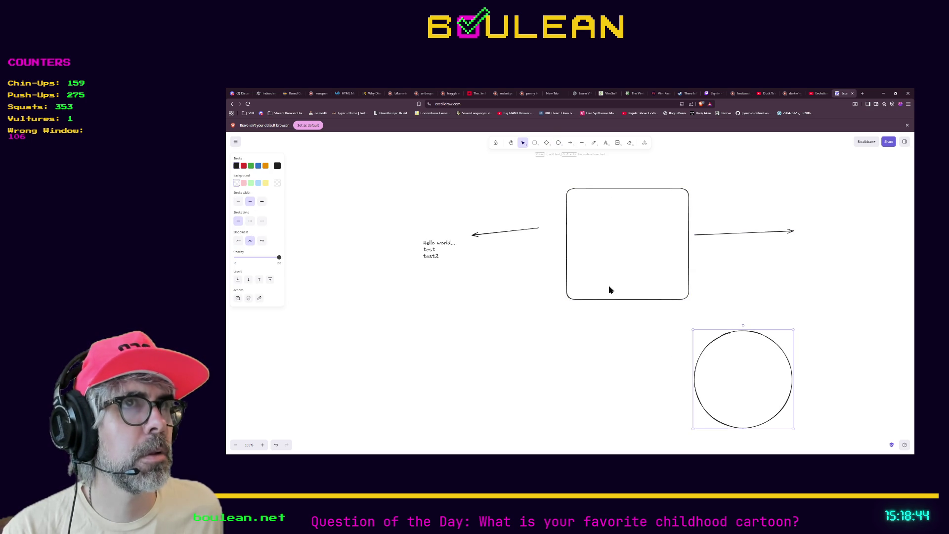
pyautogui.click(567, 144)
pyautogui.moveTo(643, 256); pyautogui.dragTo(726, 390)
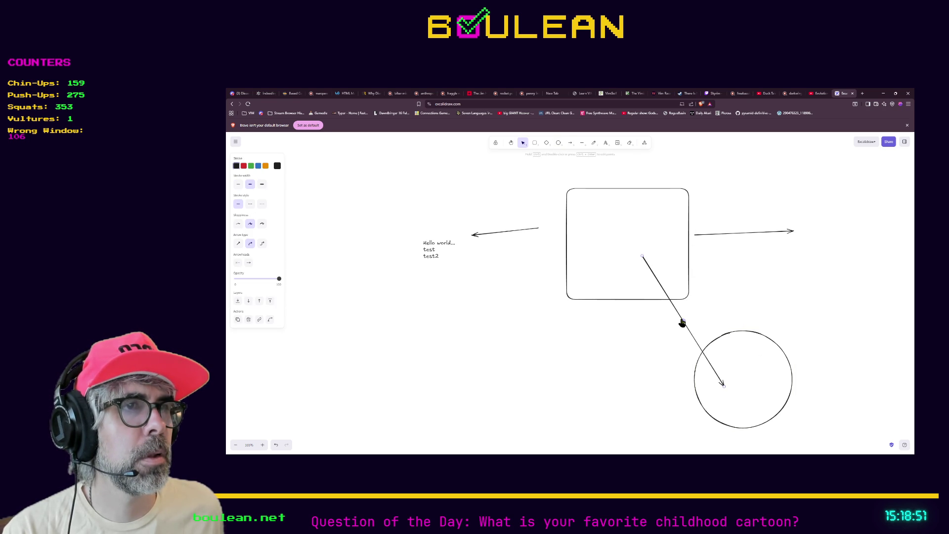
pyautogui.click(606, 143)
pyautogui.click(639, 333)
pyautogui.click(577, 345)
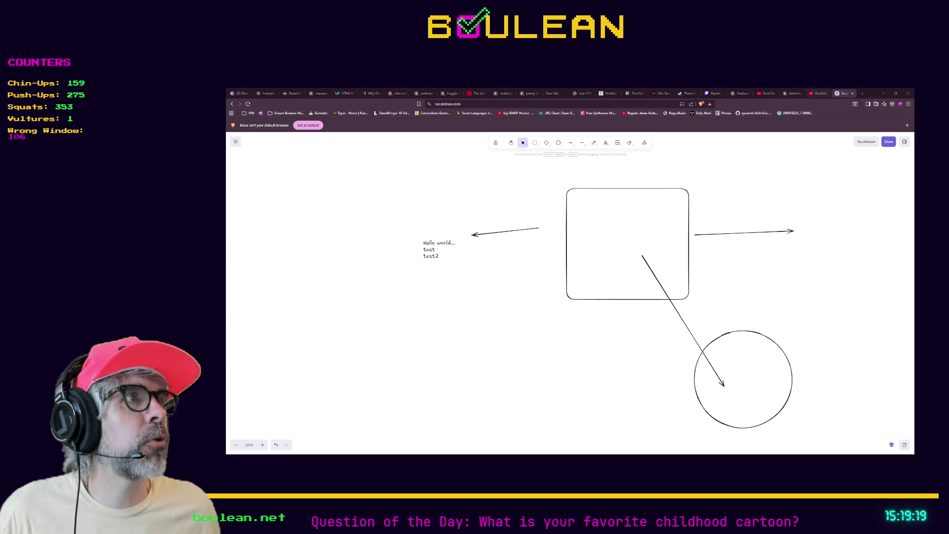
pyautogui.click(883, 93)
# - Back in Obsidian, create a new canvas in the Documentation (Gameplay) folder
pyautogui.hotkey('alt', 'Tab')
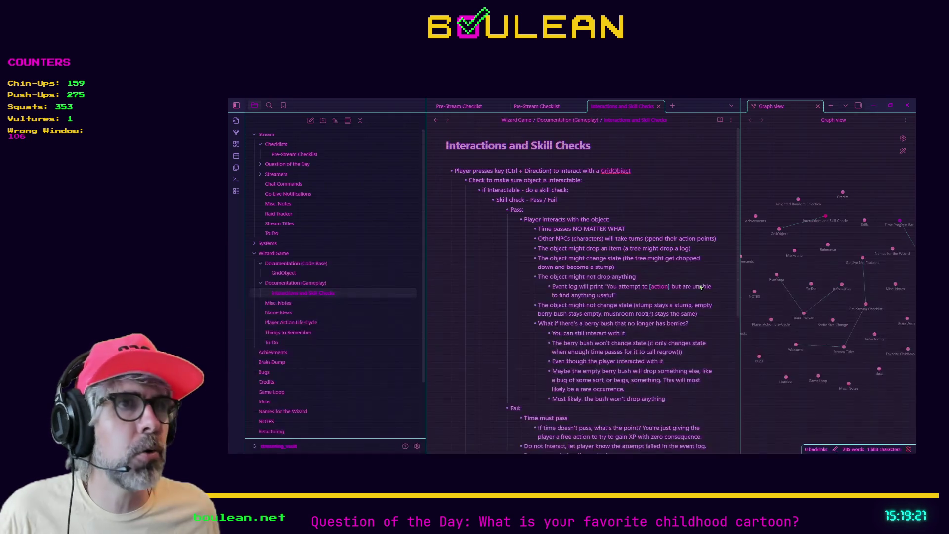
pyautogui.rightClick(289, 282)
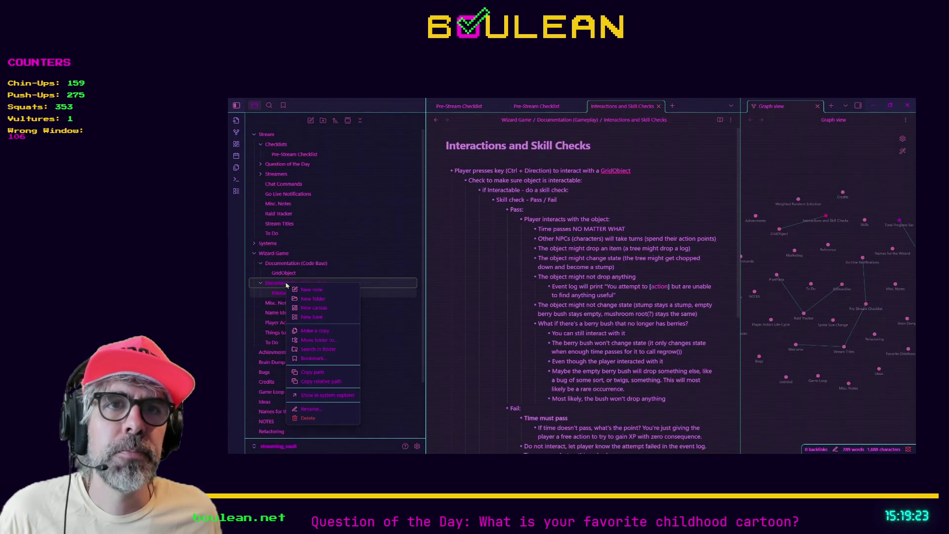
pyautogui.click(318, 309)
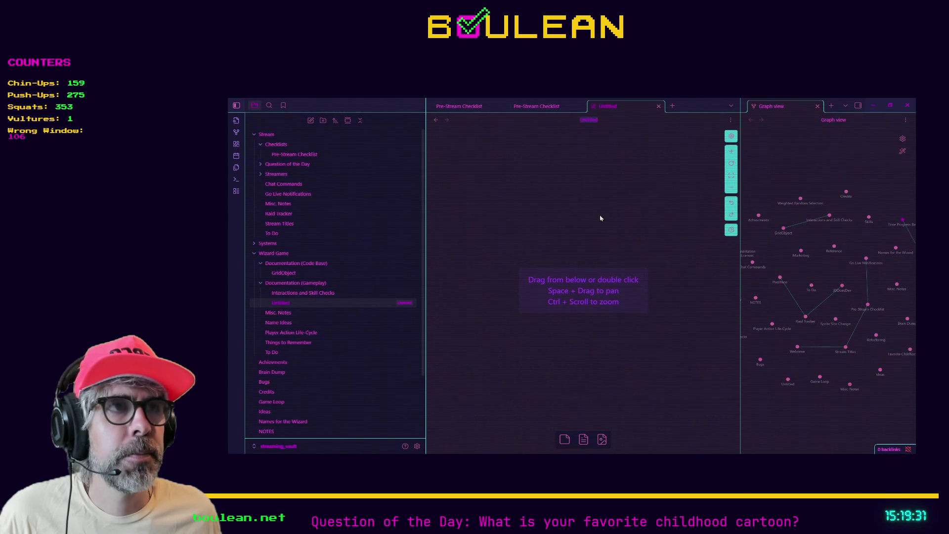
pyautogui.scroll(2, 566, 236)
pyautogui.scroll(-4, 567, 240)
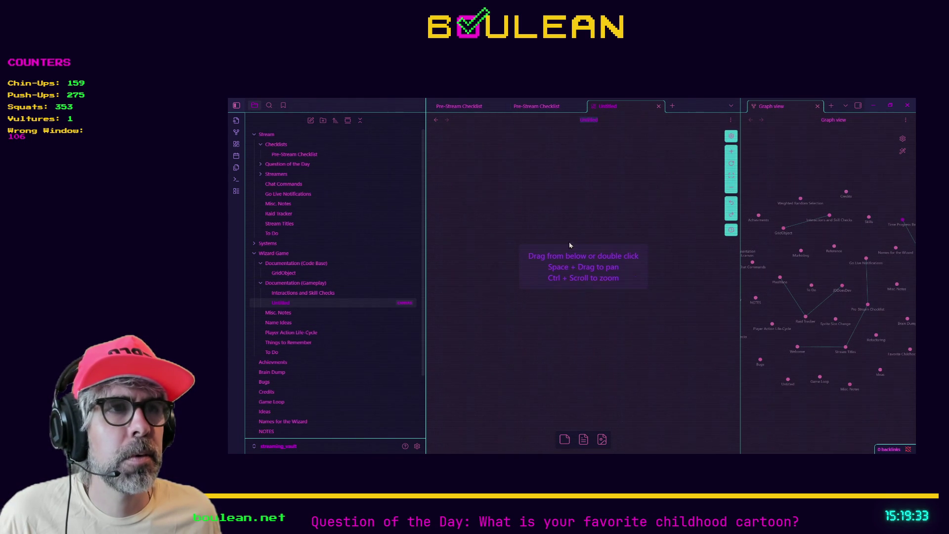
# - Add a text card reading 'Test' to the canvas, then minimize Obsidian
pyautogui.doubleClick(514, 181)
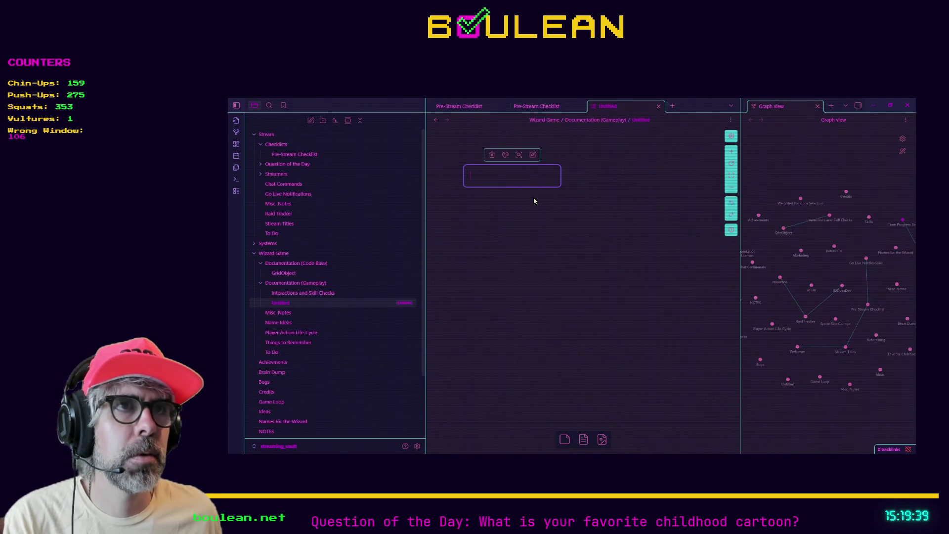
pyautogui.write('Test')
pyautogui.click(588, 244)
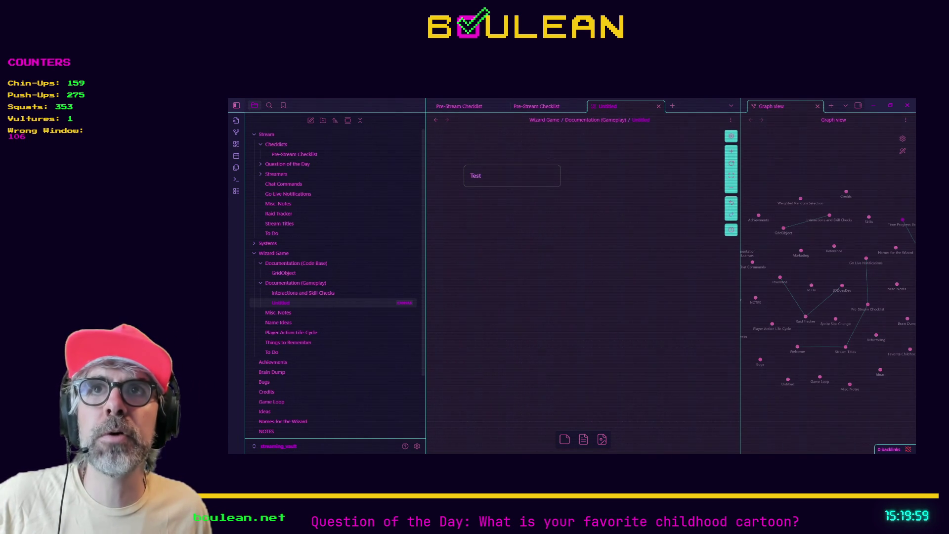
pyautogui.click(872, 107)
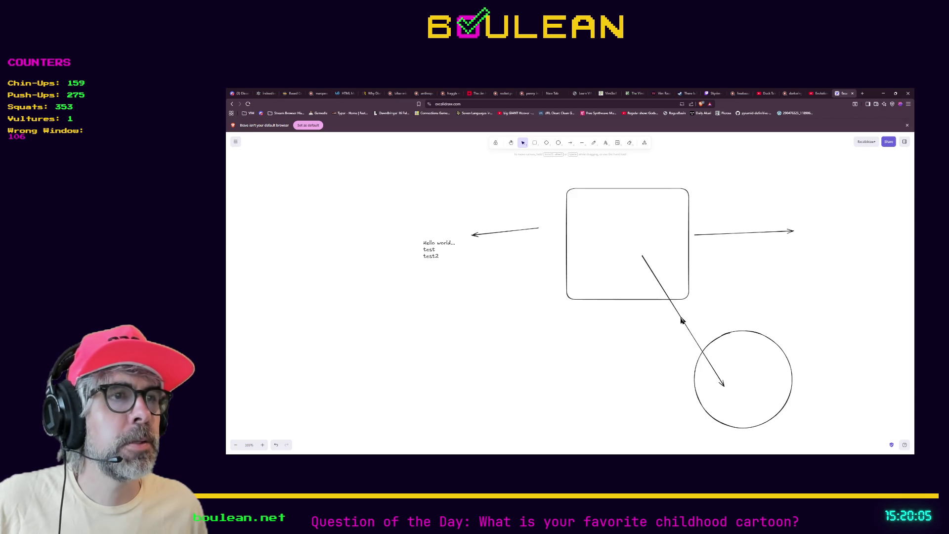
# - Draw an ellipse below the Hello world text, connect it to the rectangle by arrow, and move it lower-left
pyautogui.click(558, 142)
pyautogui.moveTo(442, 293)
pyautogui.mouseDown()
pyautogui.moveTo(525, 337)
pyautogui.moveTo(551, 368)
pyautogui.mouseUp()
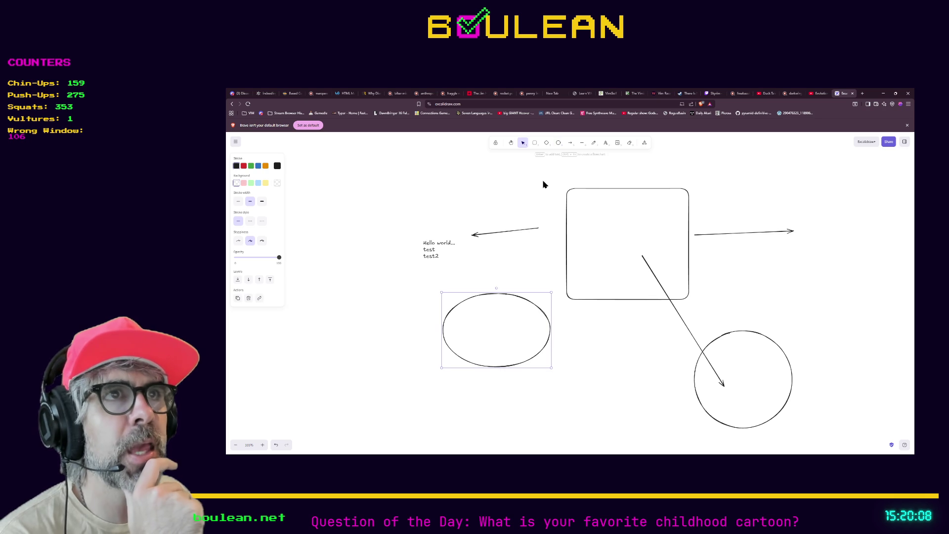
pyautogui.moveTo(539, 317)
pyautogui.mouseDown()
pyautogui.moveTo(490, 343)
pyautogui.moveTo(571, 279)
pyautogui.moveTo(566, 287)
pyautogui.mouseUp()
pyautogui.click(571, 144)
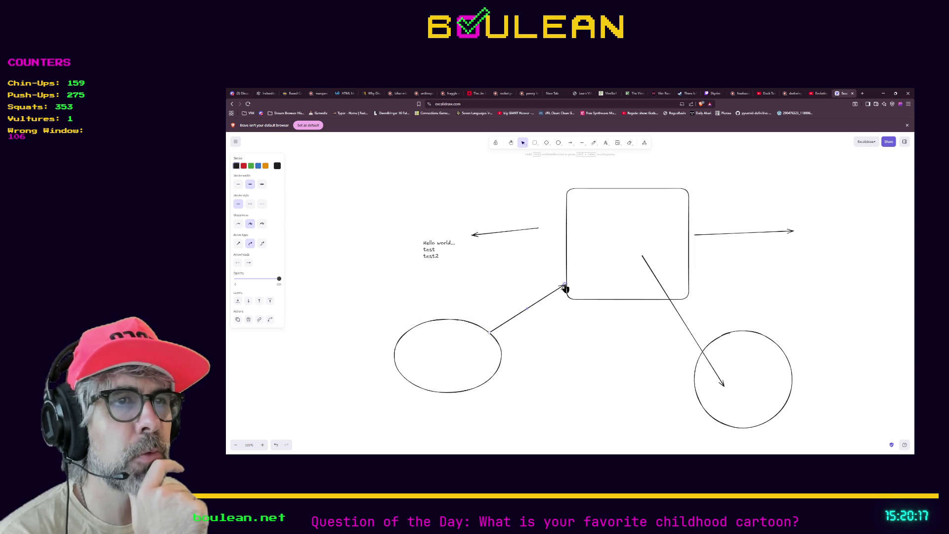
pyautogui.click(460, 361)
pyautogui.click(420, 325)
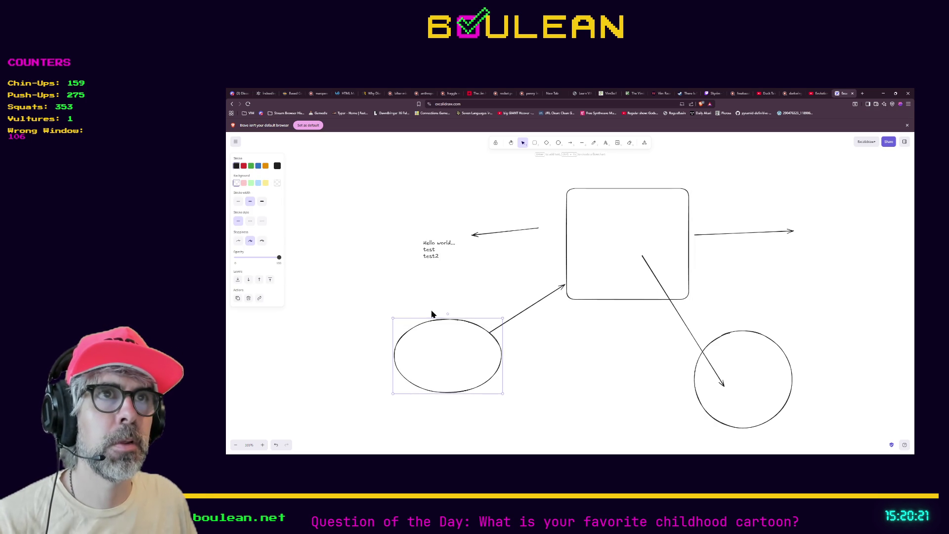
pyautogui.moveTo(431, 327)
pyautogui.mouseDown()
pyautogui.moveTo(397, 286)
pyautogui.moveTo(447, 356)
pyautogui.moveTo(505, 382)
pyautogui.moveTo(632, 374)
pyautogui.moveTo(434, 358)
pyautogui.moveTo(349, 316)
pyautogui.moveTo(352, 186)
pyautogui.moveTo(380, 165)
pyautogui.moveTo(461, 178)
pyautogui.moveTo(365, 342)
pyautogui.moveTo(369, 363)
pyautogui.moveTo(353, 361)
pyautogui.mouseUp()
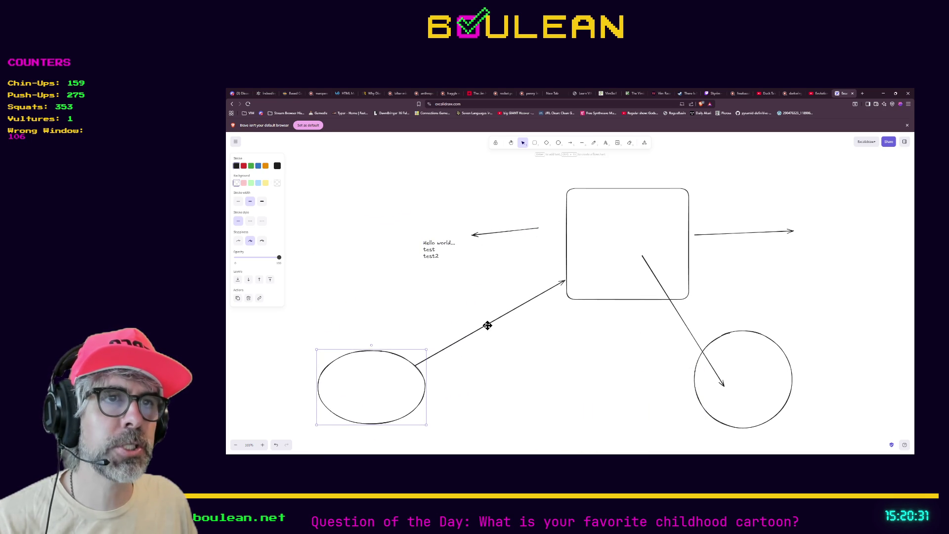
# - Add a 'TEST' text beside the ellipse's arrow and nudge the ellipse up-right
pyautogui.click(607, 148)
pyautogui.click(450, 316)
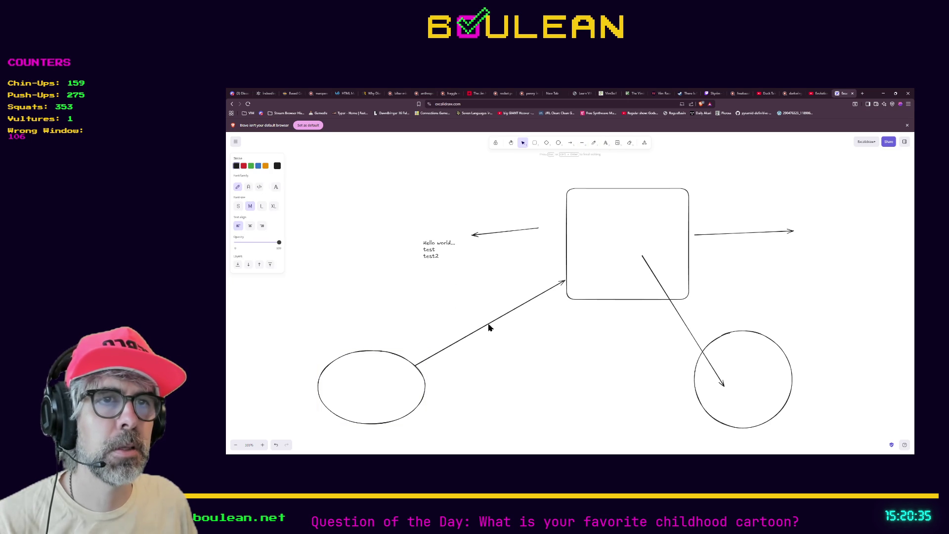
pyautogui.write('TEst')
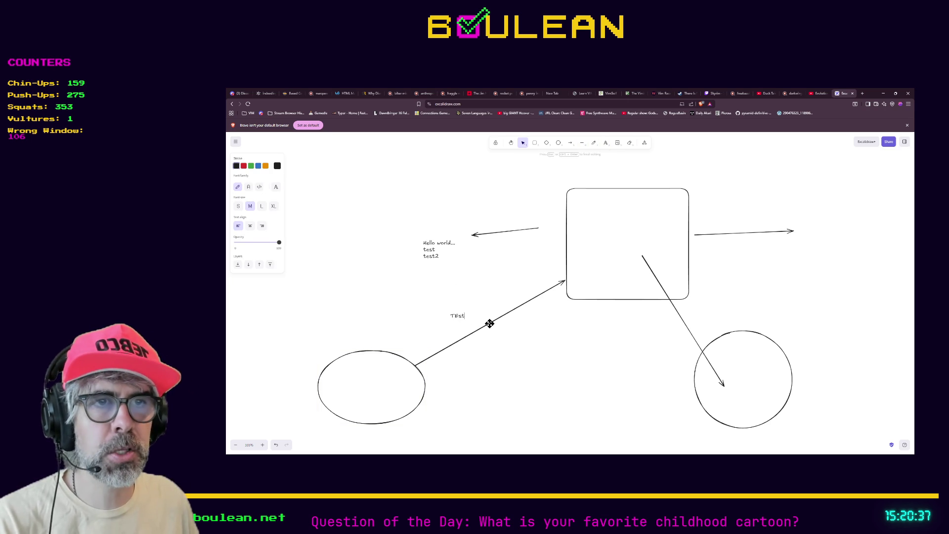
pyautogui.press('BackSpace')
pyautogui.press('BackSpace')
pyautogui.write('ST')
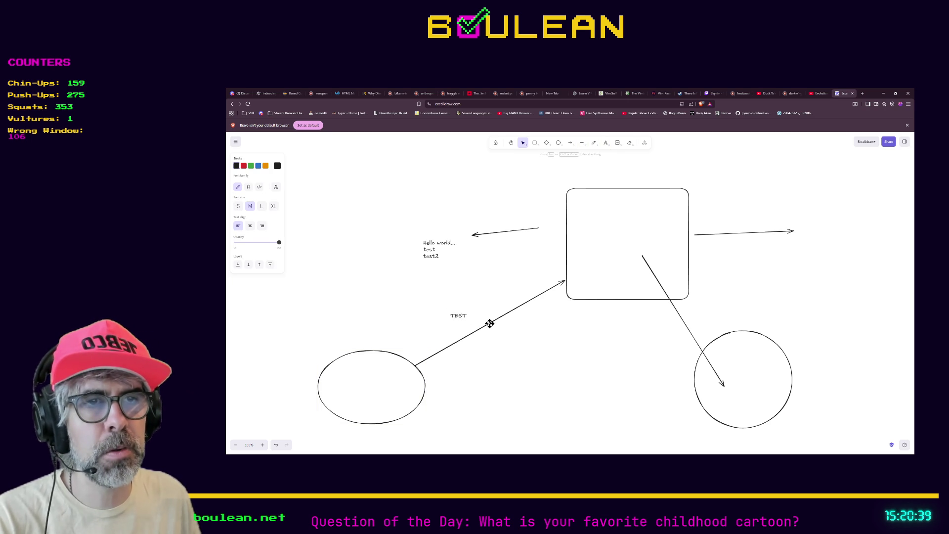
pyautogui.press('Escape')
pyautogui.moveTo(455, 317); pyautogui.dragTo(484, 326)
pyautogui.click(420, 378)
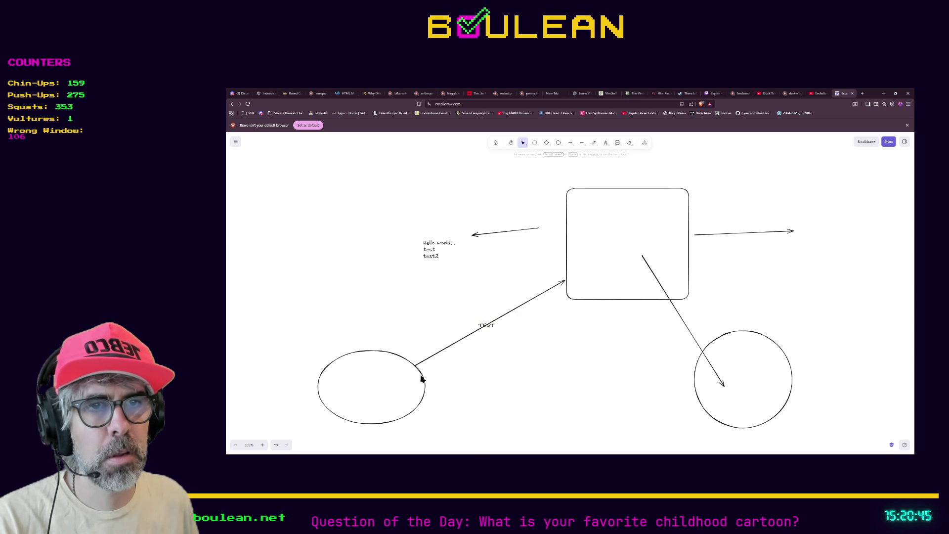
pyautogui.moveTo(423, 374)
pyautogui.mouseDown()
pyautogui.moveTo(418, 335)
pyautogui.moveTo(433, 365)
pyautogui.mouseUp()
# - Label the ellipse-to-rectangle arrow 'test' and move TEST beside Hello world
pyautogui.click(443, 355)
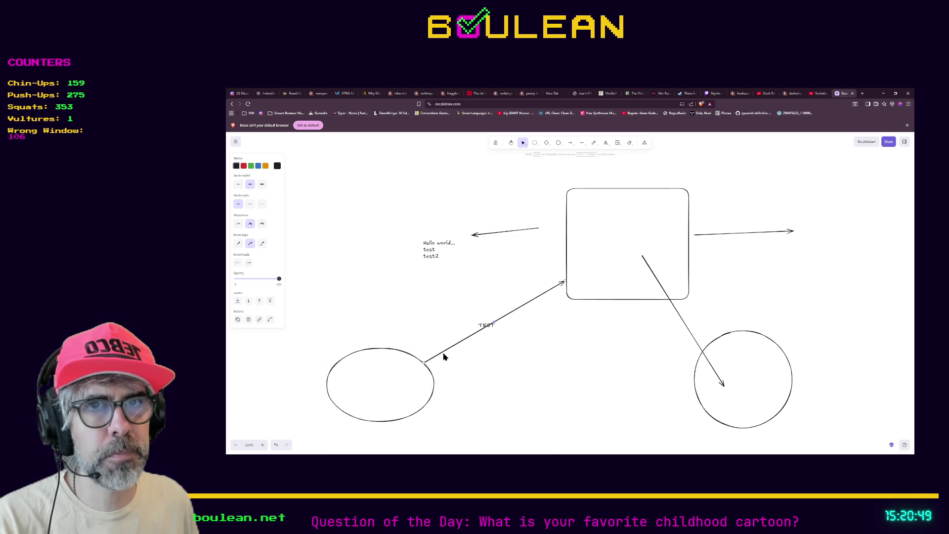
pyautogui.doubleClick(442, 354)
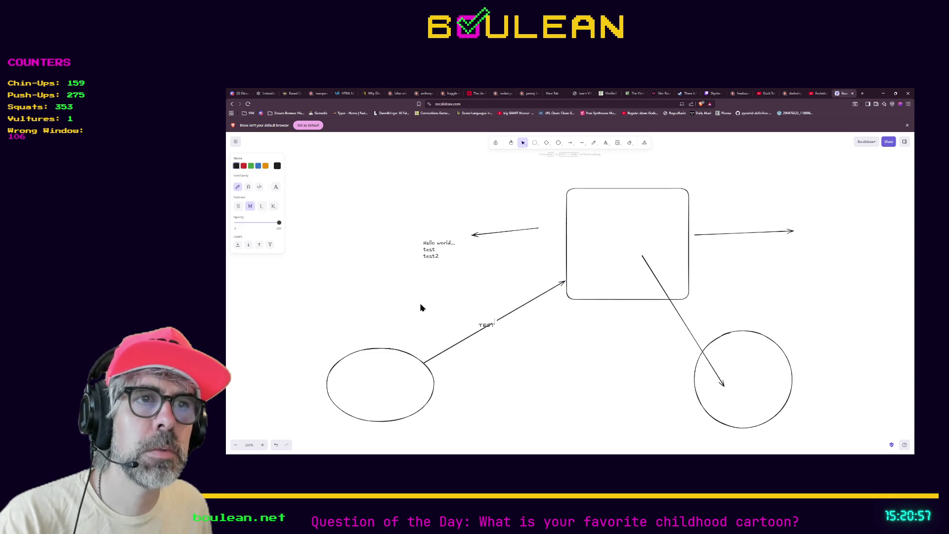
pyautogui.write('test')
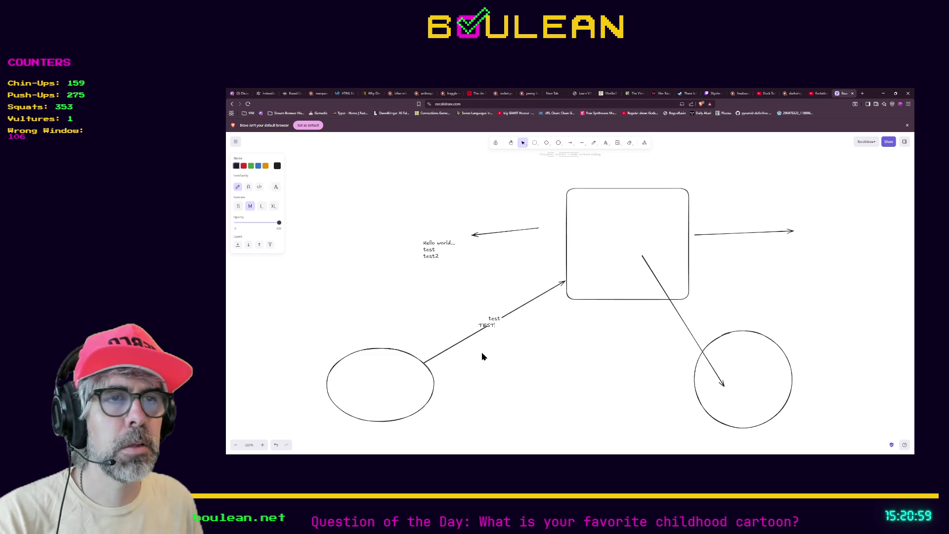
pyautogui.click(481, 326)
pyautogui.moveTo(470, 322); pyautogui.dragTo(376, 254)
pyautogui.click(413, 311)
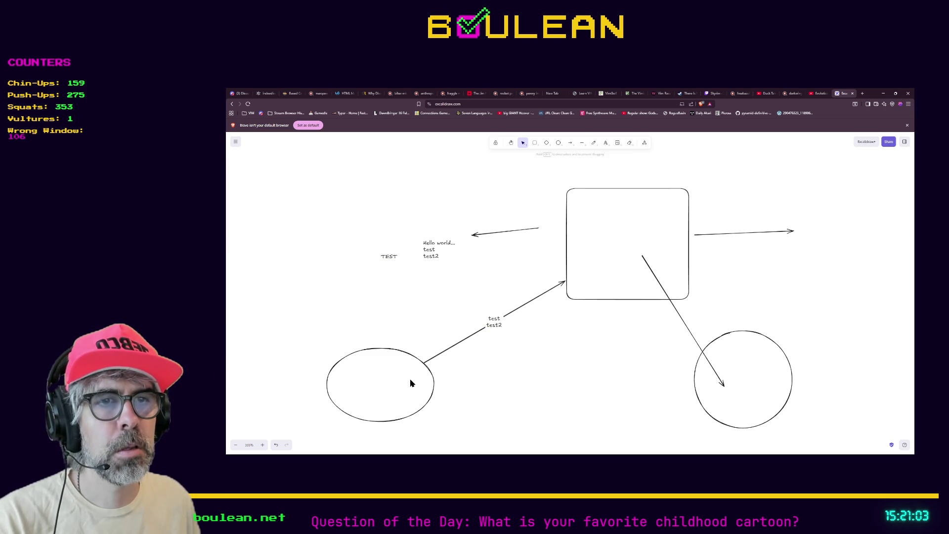
pyautogui.moveTo(425, 368)
pyautogui.mouseDown()
pyautogui.moveTo(402, 343)
pyautogui.moveTo(394, 307)
pyautogui.moveTo(458, 376)
pyautogui.mouseUp()
# - Label the diagonal arrow 'test345', shift the right circle, and move that arrow downward
pyautogui.doubleClick(681, 319)
pyautogui.write('test345')
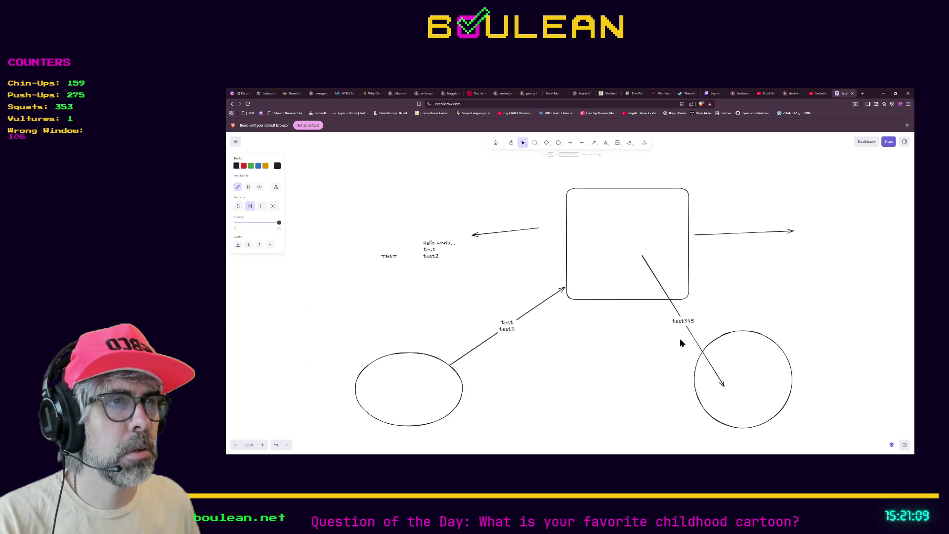
pyautogui.click(654, 364)
pyautogui.click(776, 394)
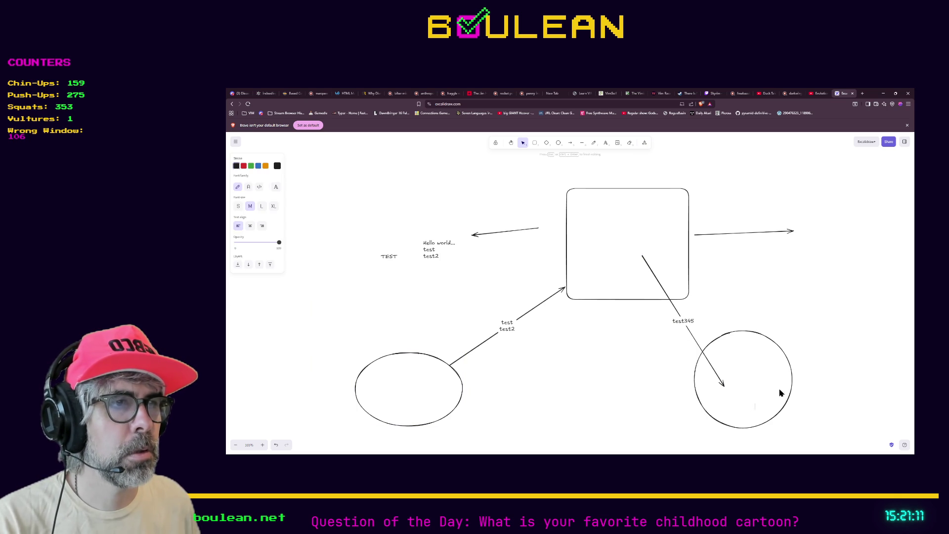
pyautogui.moveTo(791, 381)
pyautogui.mouseDown()
pyautogui.moveTo(826, 339)
pyautogui.moveTo(788, 389)
pyautogui.moveTo(831, 377)
pyautogui.moveTo(841, 355)
pyautogui.mouseUp()
pyautogui.click(723, 382)
pyautogui.moveTo(722, 383)
pyautogui.mouseDown()
pyautogui.moveTo(752, 370)
pyautogui.moveTo(724, 399)
pyautogui.moveTo(733, 428)
pyautogui.moveTo(689, 417)
pyautogui.moveTo(678, 401)
pyautogui.moveTo(731, 350)
pyautogui.moveTo(769, 356)
pyautogui.moveTo(621, 381)
pyautogui.moveTo(665, 422)
pyautogui.mouseUp()
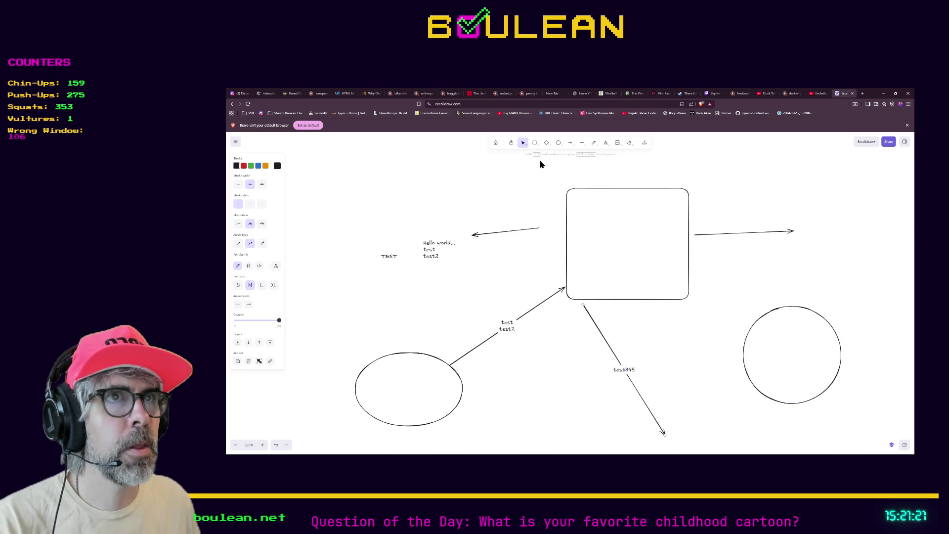
# - Draw a new arrow from the rectangle's lower-right into the right circle, repositioning the circle slightly left
pyautogui.click(570, 142)
pyautogui.moveTo(648, 259)
pyautogui.mouseDown()
pyautogui.moveTo(729, 358)
pyautogui.moveTo(784, 377)
pyautogui.moveTo(746, 346)
pyautogui.moveTo(775, 393)
pyautogui.moveTo(752, 402)
pyautogui.moveTo(762, 397)
pyautogui.mouseUp()
pyautogui.click(793, 384)
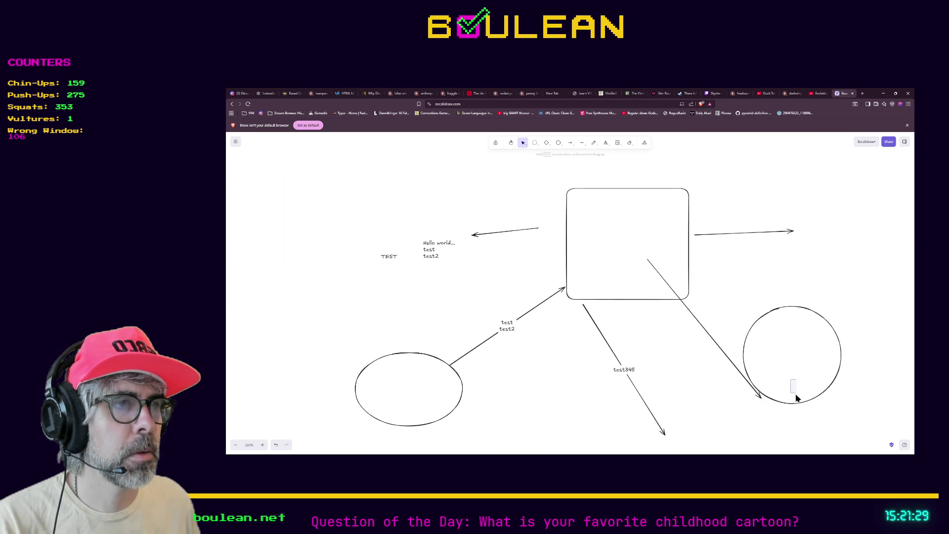
pyautogui.click(834, 385)
pyautogui.moveTo(835, 385)
pyautogui.mouseDown()
pyautogui.moveTo(807, 420)
pyautogui.moveTo(839, 365)
pyautogui.moveTo(837, 390)
pyautogui.moveTo(813, 415)
pyautogui.mouseUp()
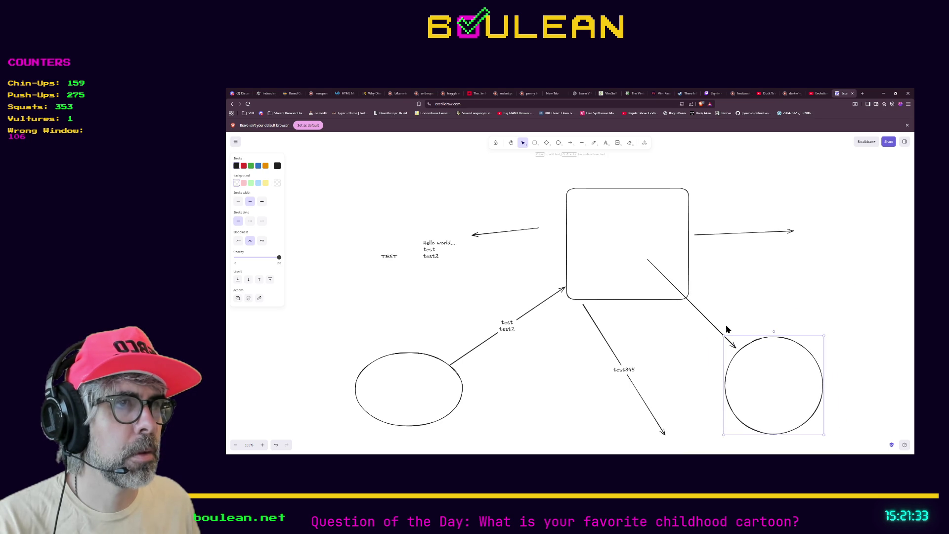
pyautogui.doubleClick(713, 323)
pyautogui.press('Escape')
pyautogui.moveTo(759, 433)
pyautogui.mouseDown()
pyautogui.moveTo(807, 354)
pyautogui.moveTo(793, 396)
pyautogui.moveTo(753, 412)
pyautogui.mouseUp()
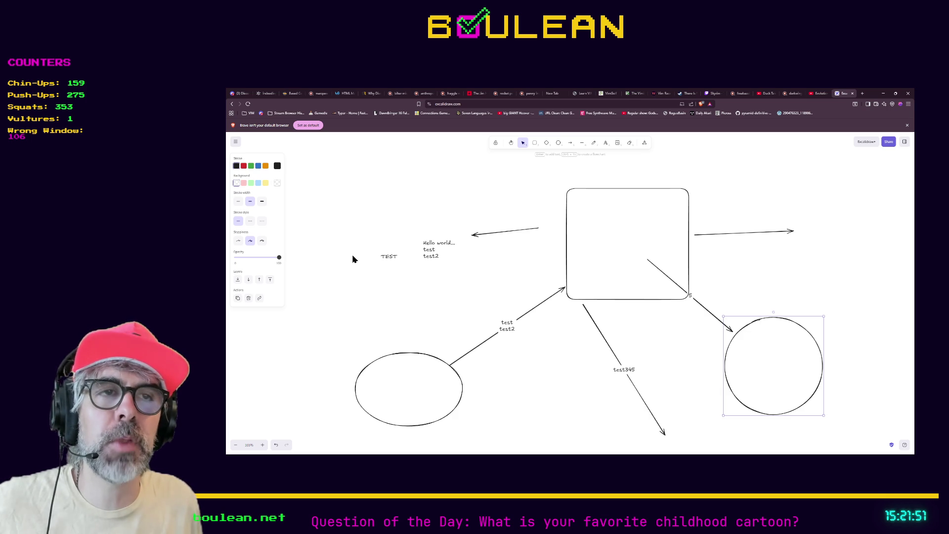
# - Briefly bring up Obsidian's Documentation (Gameplay) folder menu, then minimize Obsidian and return to the browser
pyautogui.click(883, 93)
pyautogui.hotkey('alt', 'Tab')
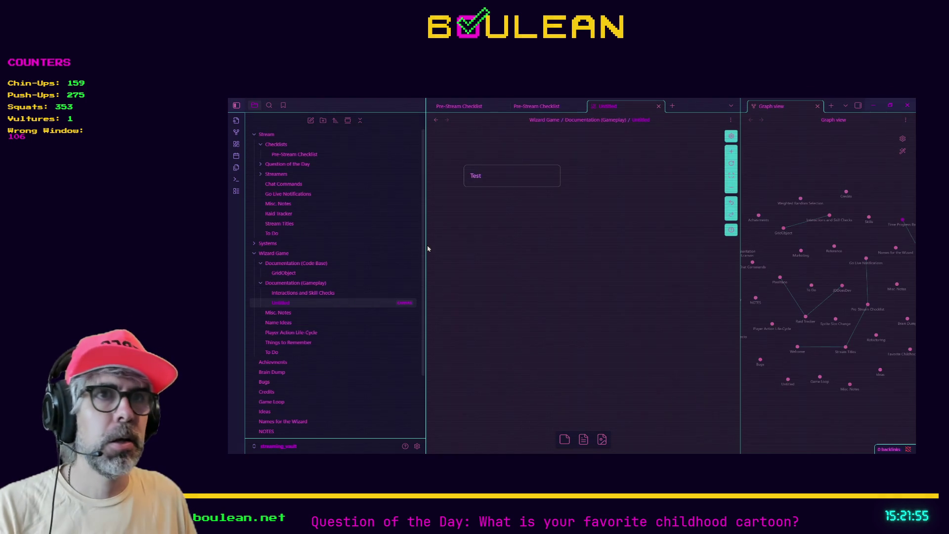
pyautogui.rightClick(282, 287)
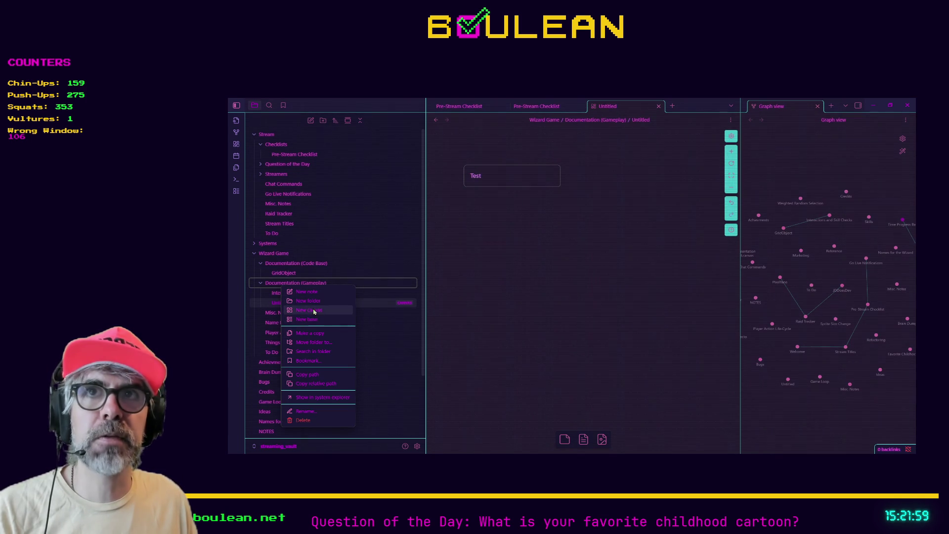
pyautogui.click(502, 252)
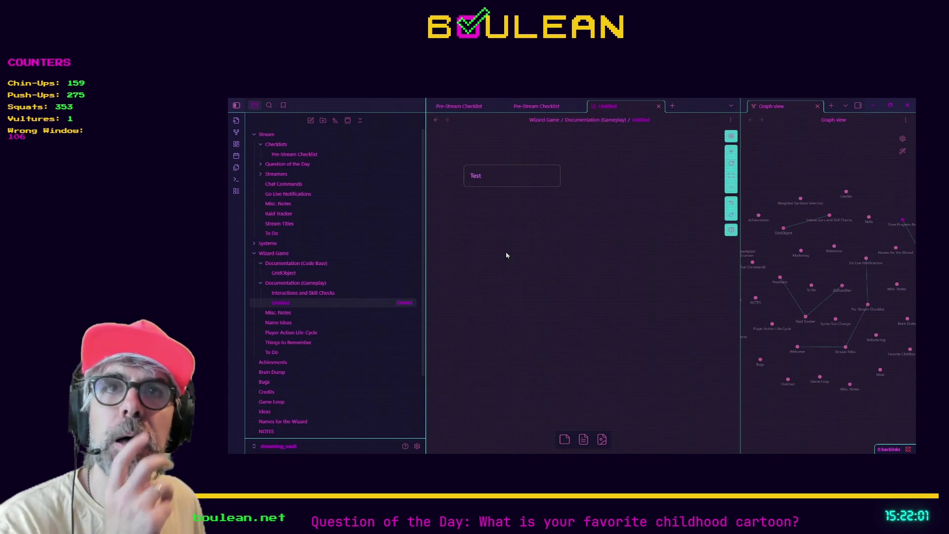
pyautogui.click(875, 108)
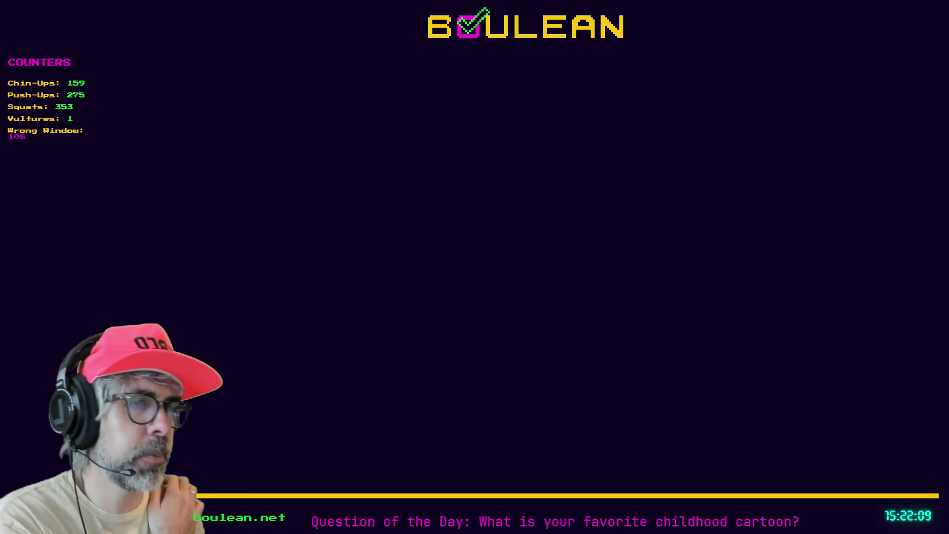
pyautogui.hotkey('alt', 'Tab')
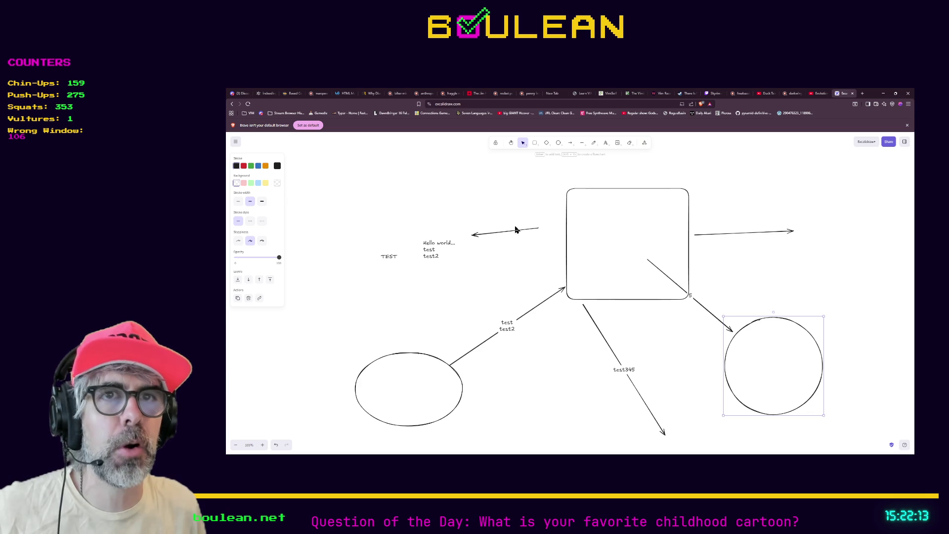
# - Open and close the Excalidraw shape library without changing the drawing
pyautogui.scroll(-2, 470, 322)
pyautogui.scroll(3, 471, 323)
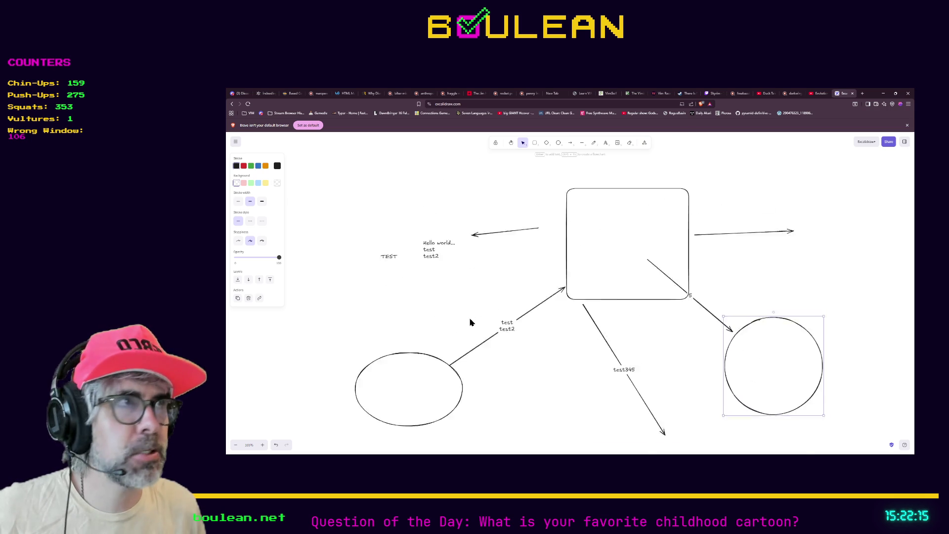
pyautogui.click(905, 143)
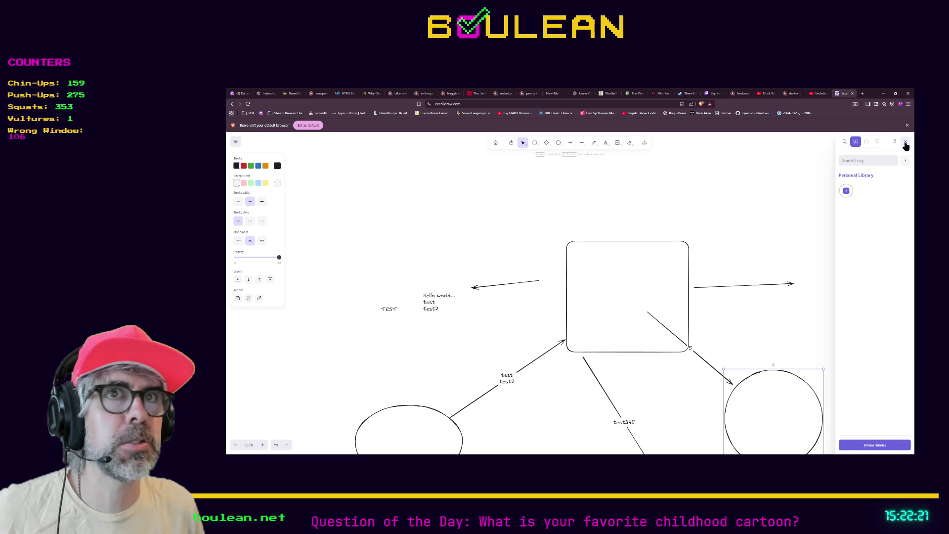
pyautogui.click(906, 144)
pyautogui.scroll(5, 476, 187)
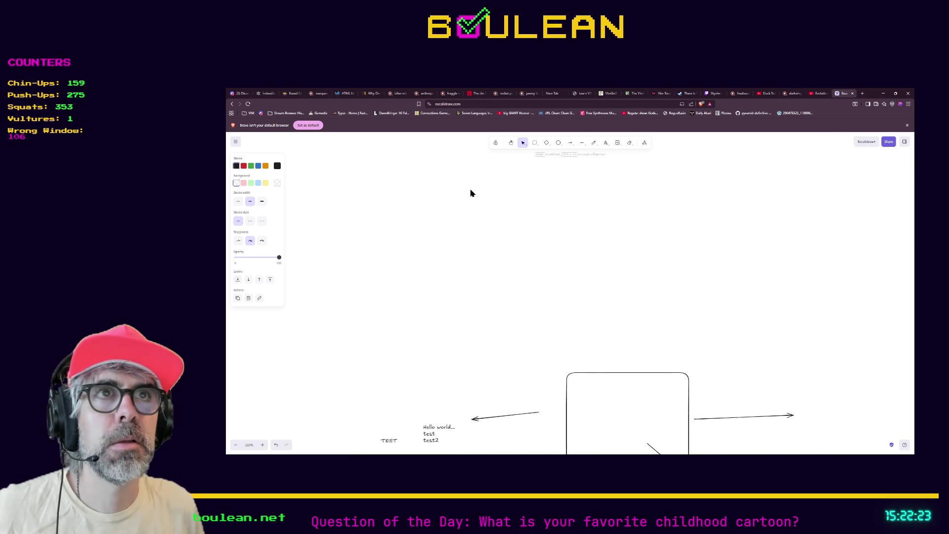
pyautogui.scroll(-5, 474, 188)
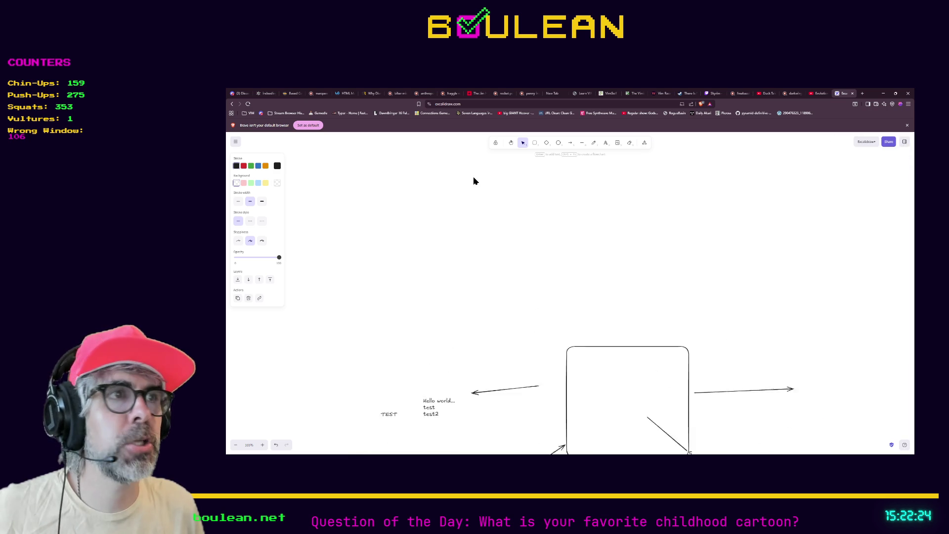
# - Deselect the circle and minimize the Brave browser window
pyautogui.click(475, 103)
pyautogui.click(478, 103)
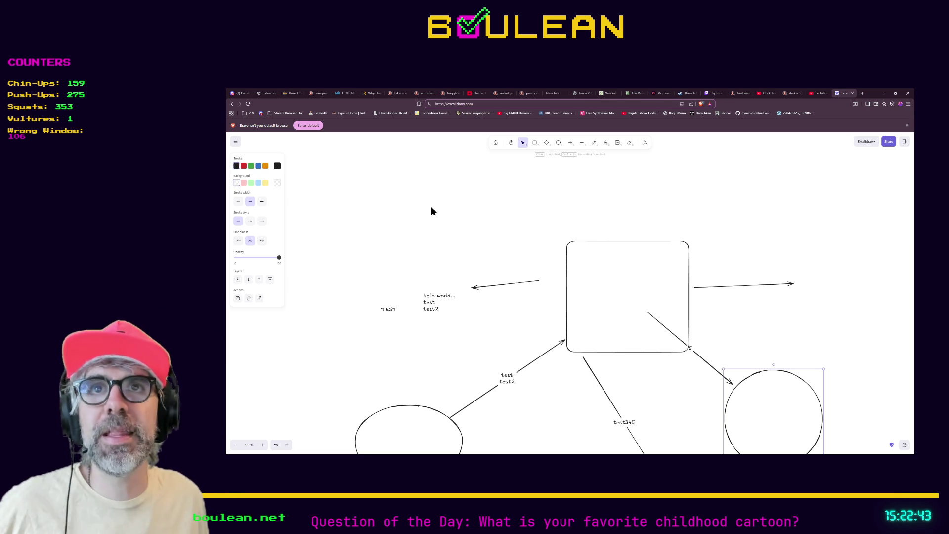
pyautogui.scroll(-2, 654, 282)
pyautogui.click(690, 352)
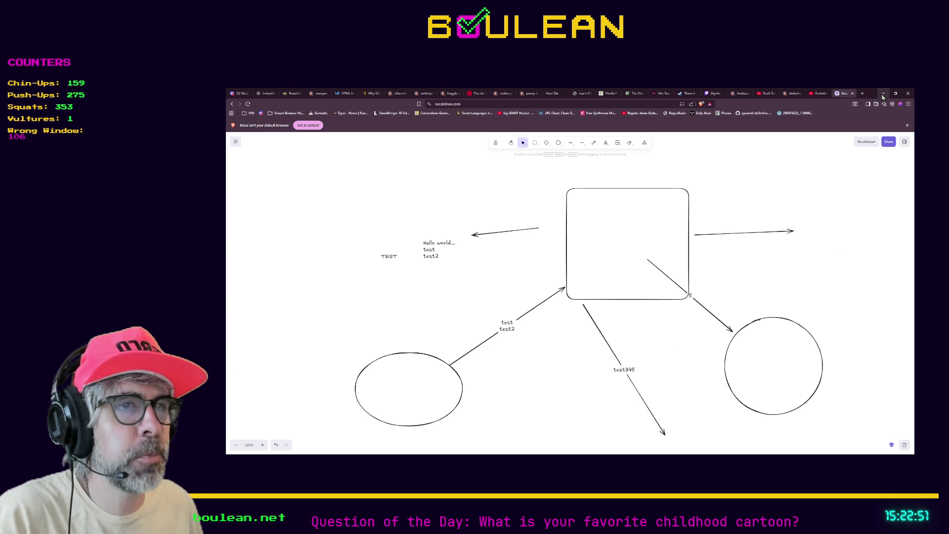
pyautogui.click(883, 94)
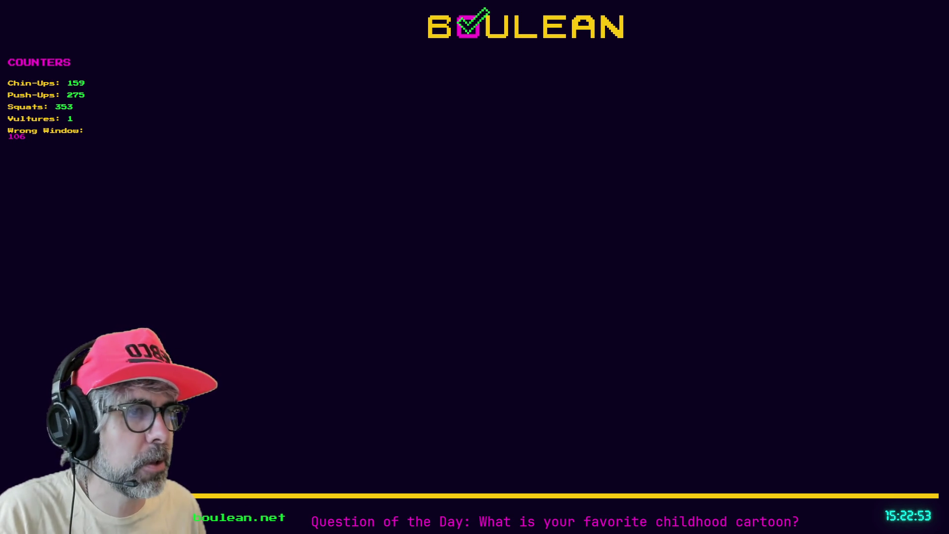
# - Install the Excalidraw plugin from Obsidian's community plugin browser
pyautogui.hotkey('alt', 'Tab')
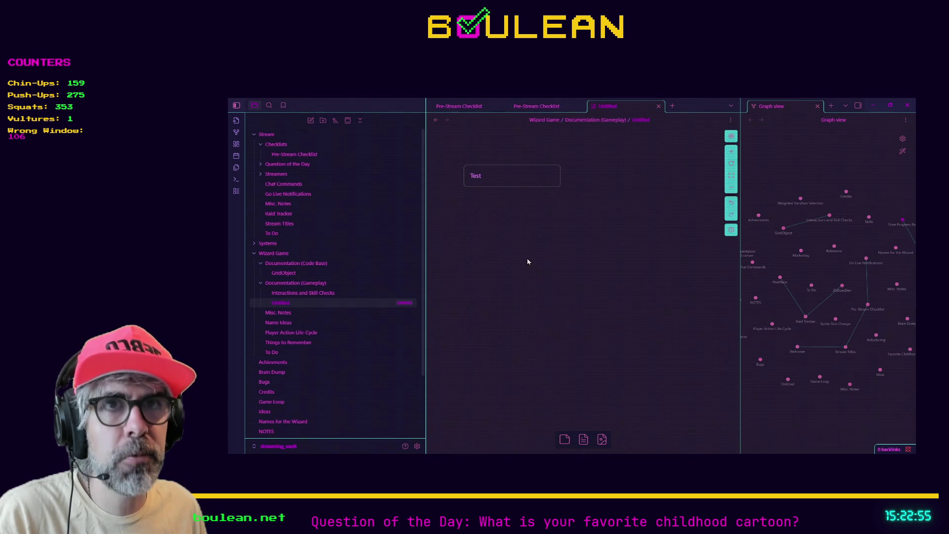
pyautogui.click(418, 446)
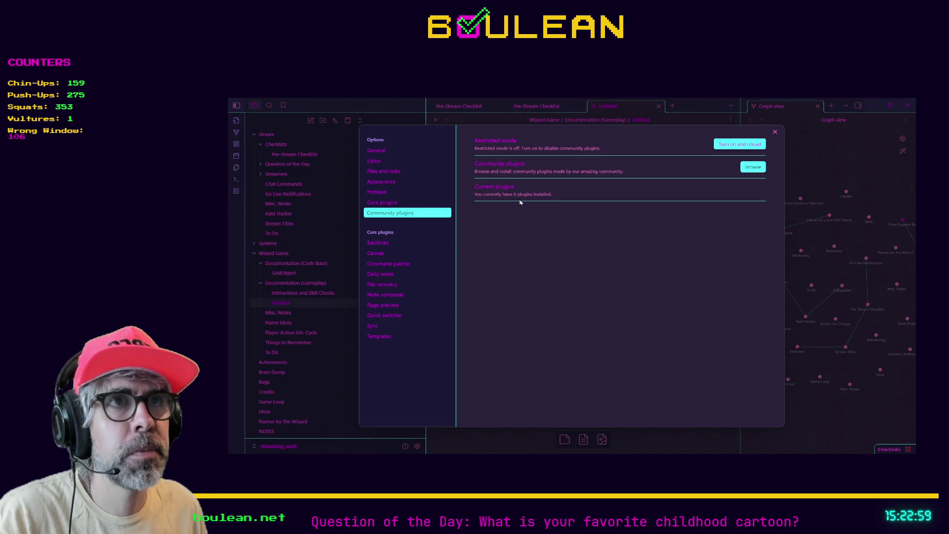
pyautogui.click(751, 168)
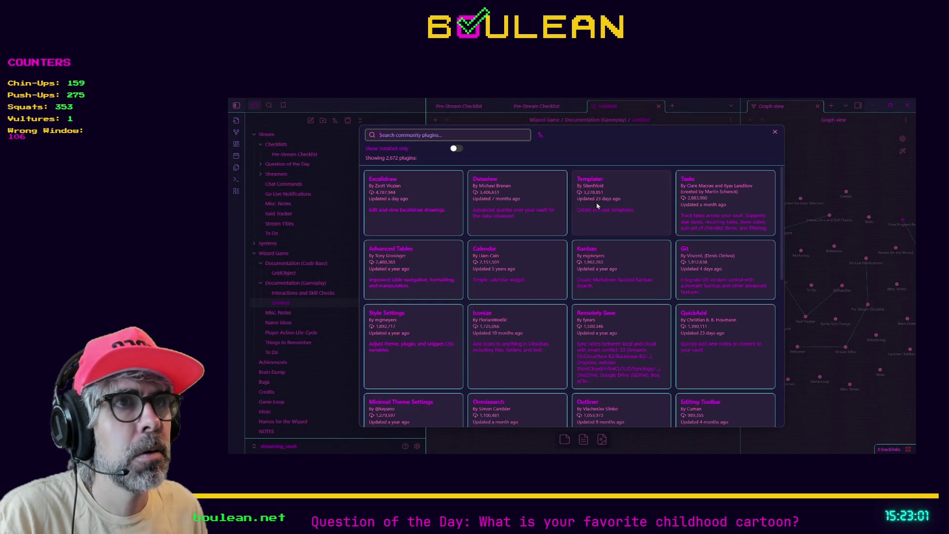
pyautogui.write('e')
pyautogui.click(423, 203)
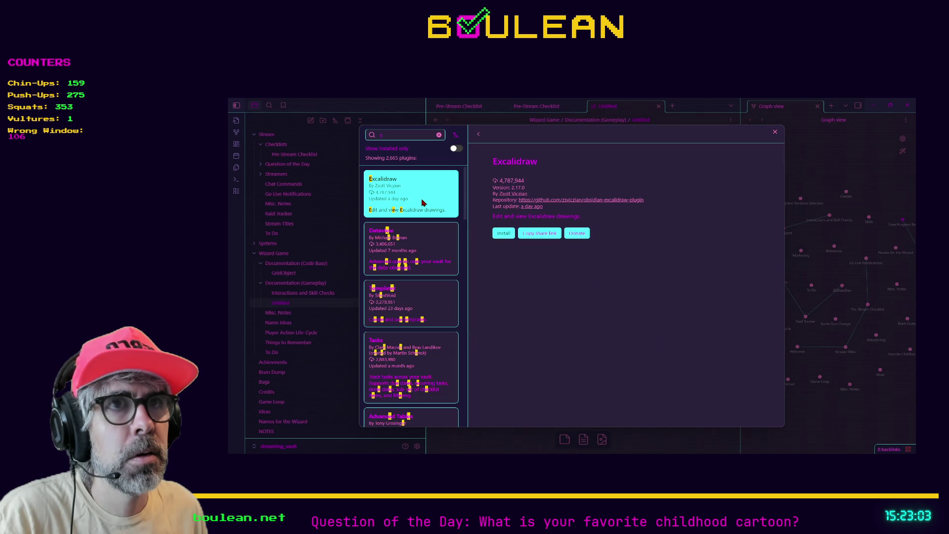
pyautogui.click(500, 236)
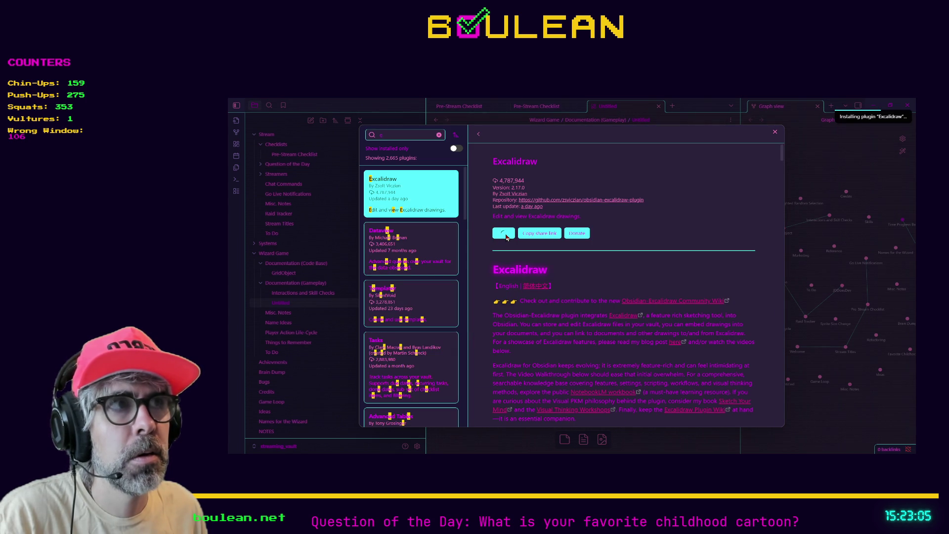
# - Search for 'kanban' and install the Kanban community plugin
pyautogui.click(409, 138)
pyautogui.press('BackSpace')
pyautogui.write('kanban')
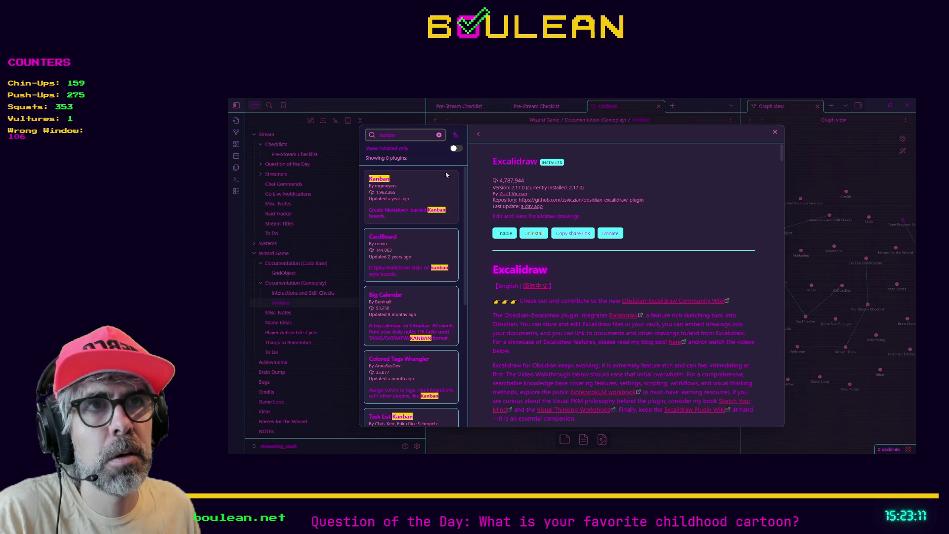
pyautogui.click(479, 135)
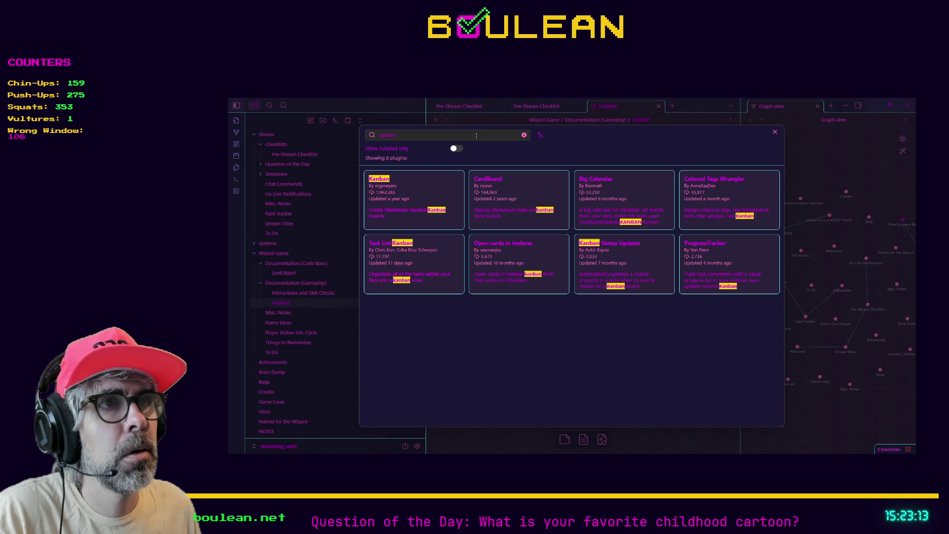
pyautogui.click(405, 225)
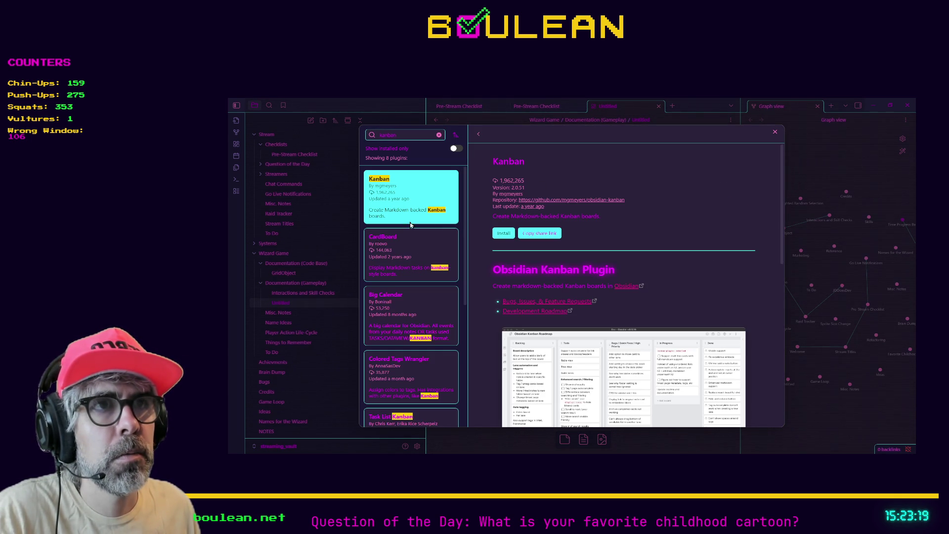
pyautogui.click(502, 234)
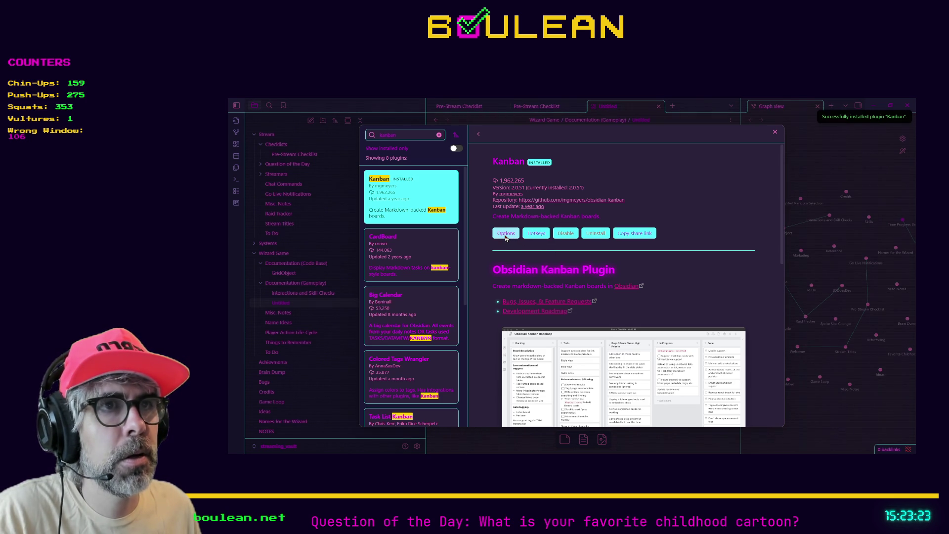
# - Enable the Excalidraw plugin, dismiss its welcome message, and close Settings
pyautogui.click(478, 134)
pyautogui.tripleClick(480, 138)
pyautogui.write('exca')
pyautogui.click(446, 204)
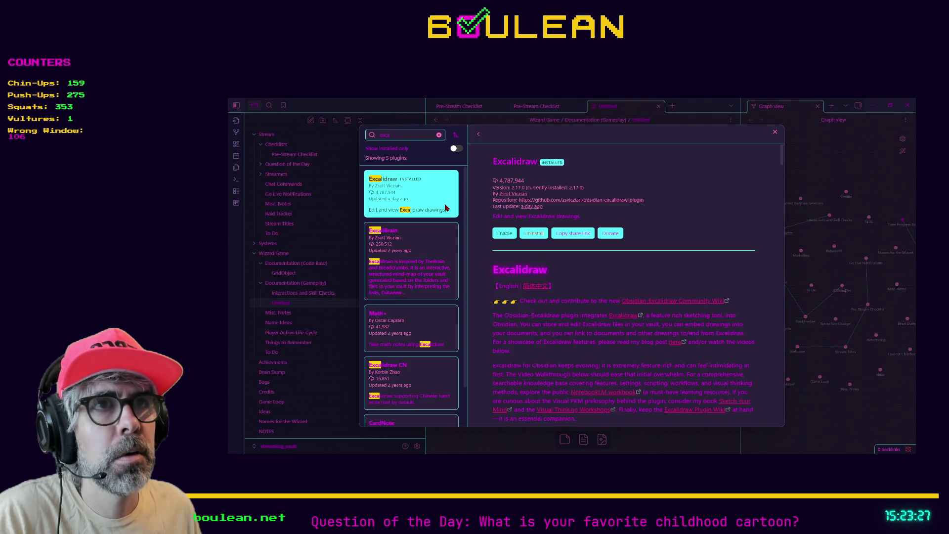
pyautogui.click(505, 234)
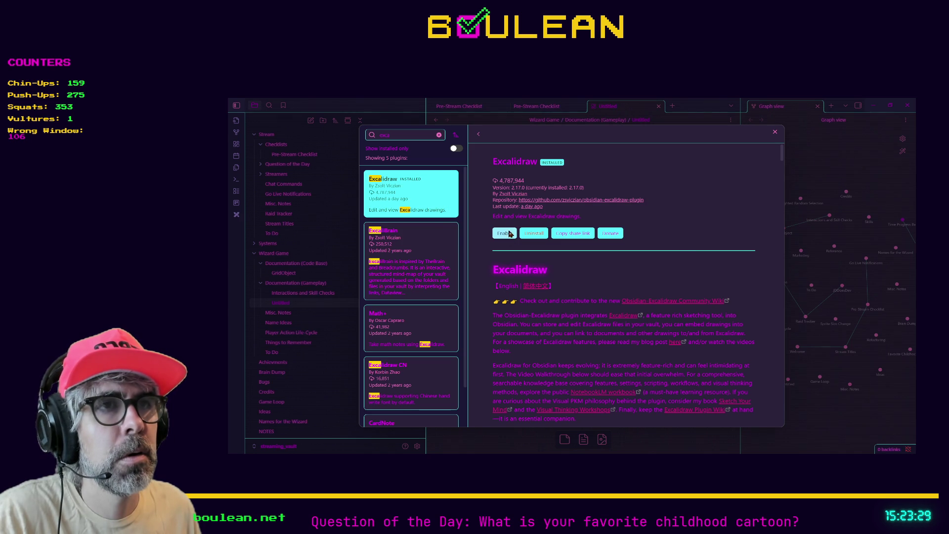
pyautogui.click(734, 205)
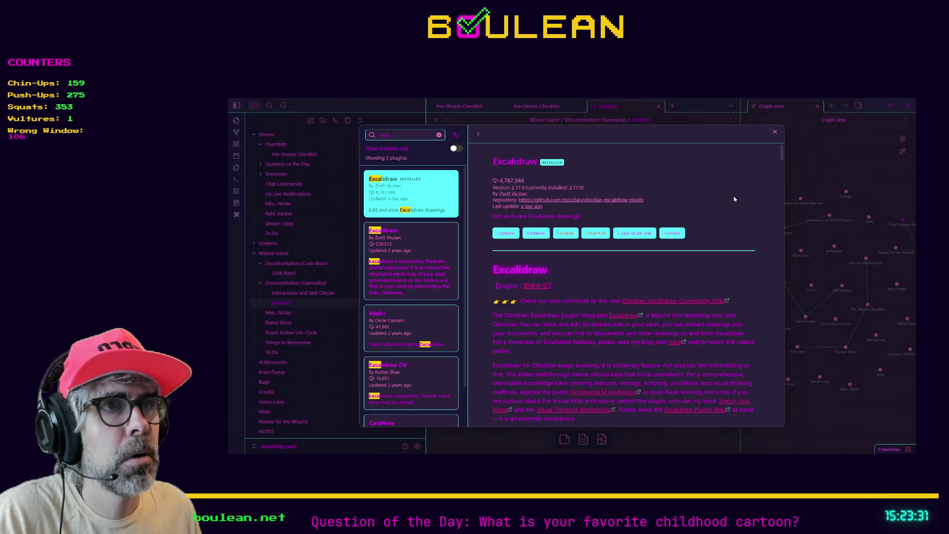
pyautogui.click(775, 132)
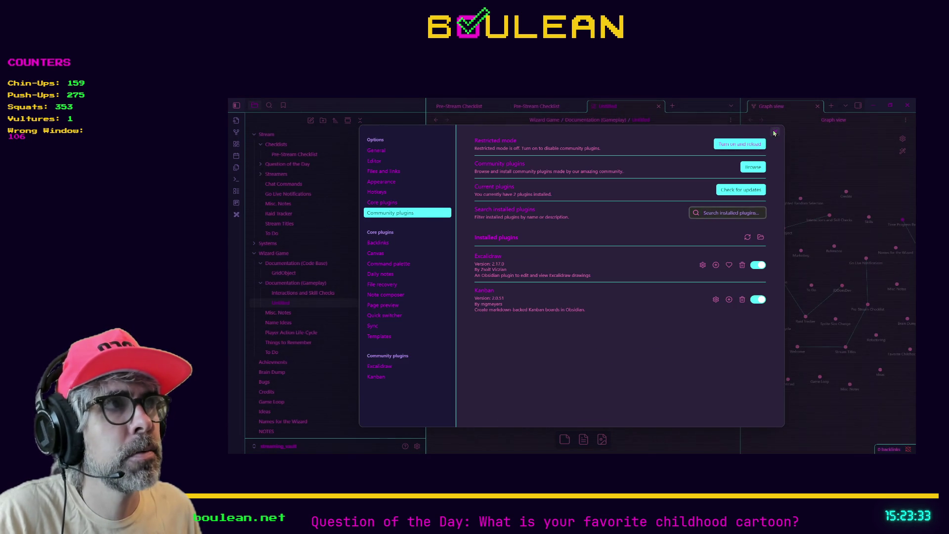
pyautogui.click(775, 132)
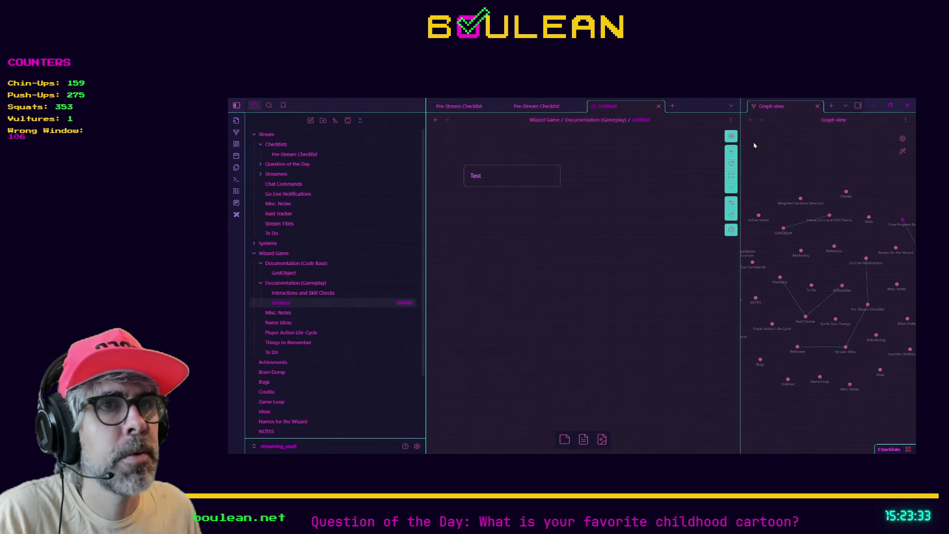
# - Create a new Excalidraw drawing in the Documentation (Gameplay) folder
pyautogui.rightClick(297, 284)
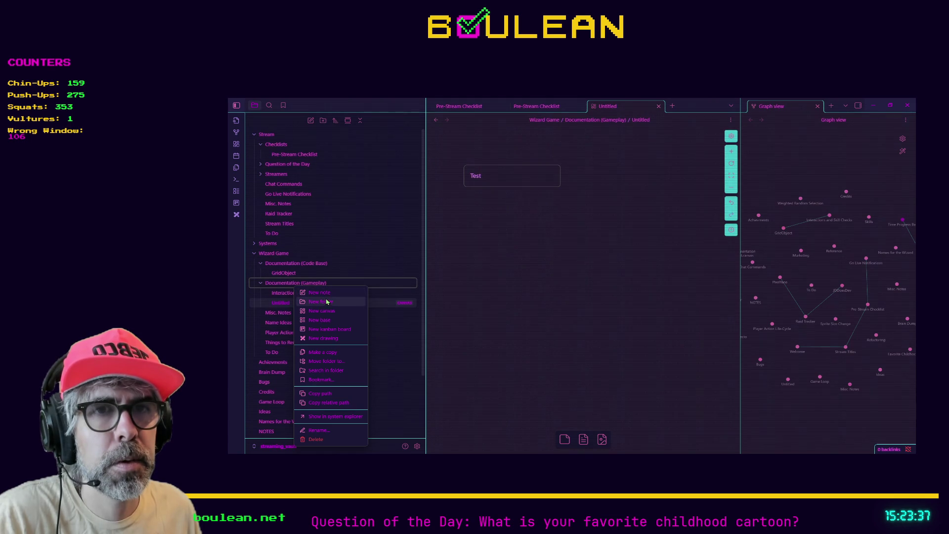
pyautogui.click(326, 340)
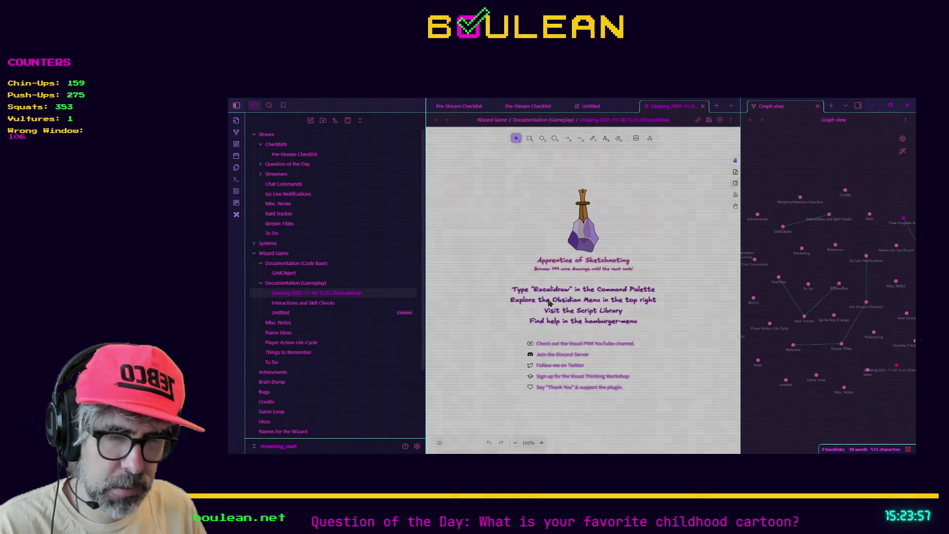
pyautogui.hotkey('ctrl', 'o')
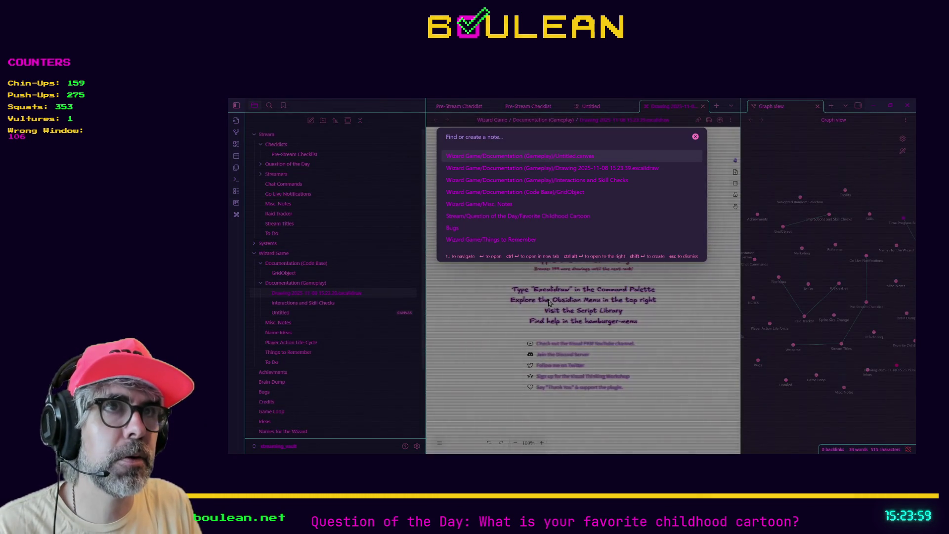
pyautogui.press('Escape')
# - Browse the Excalidraw commands in the command palette, then open Interactions and Skill Checks
pyautogui.hotkey('ctrl', 'p')
pyautogui.write('excal')
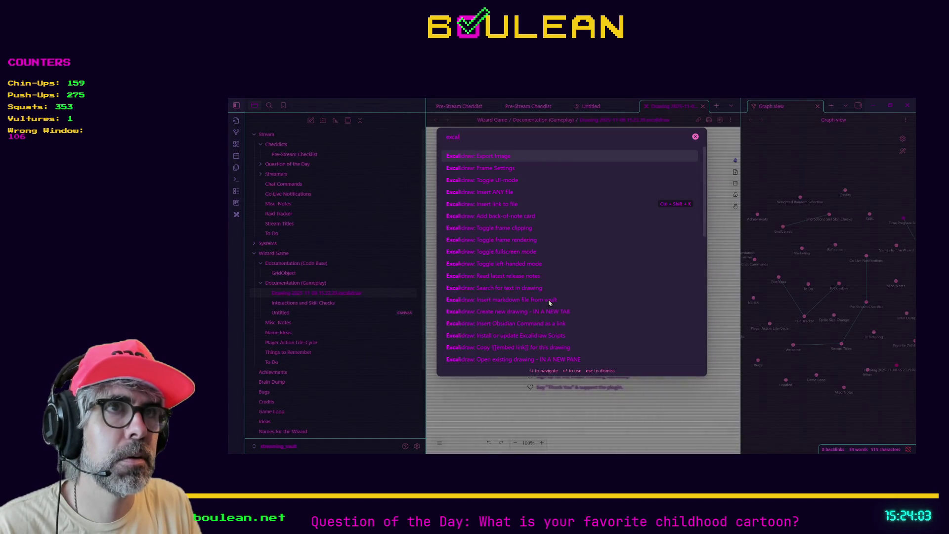
pyautogui.write('idraw')
pyautogui.press('Down')
pyautogui.press('Escape')
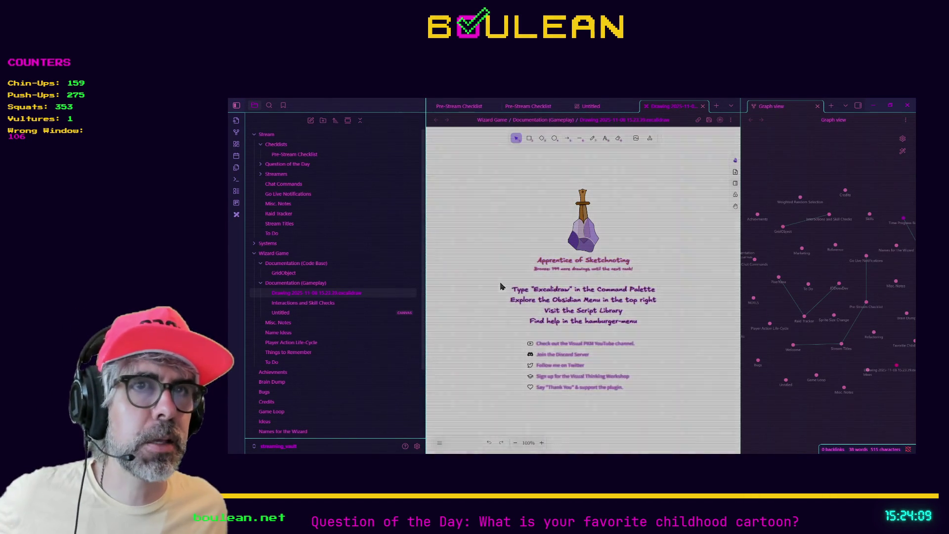
pyautogui.click(305, 303)
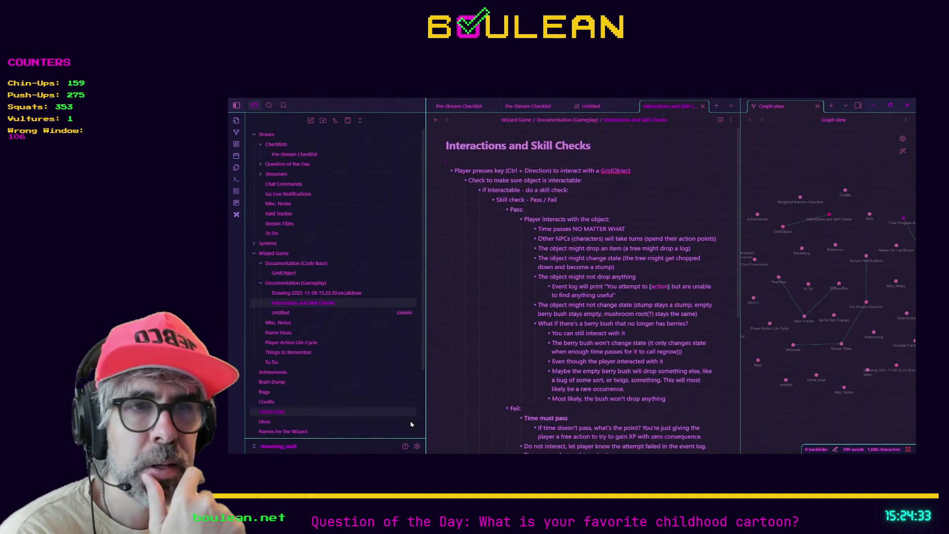
pyautogui.click(416, 446)
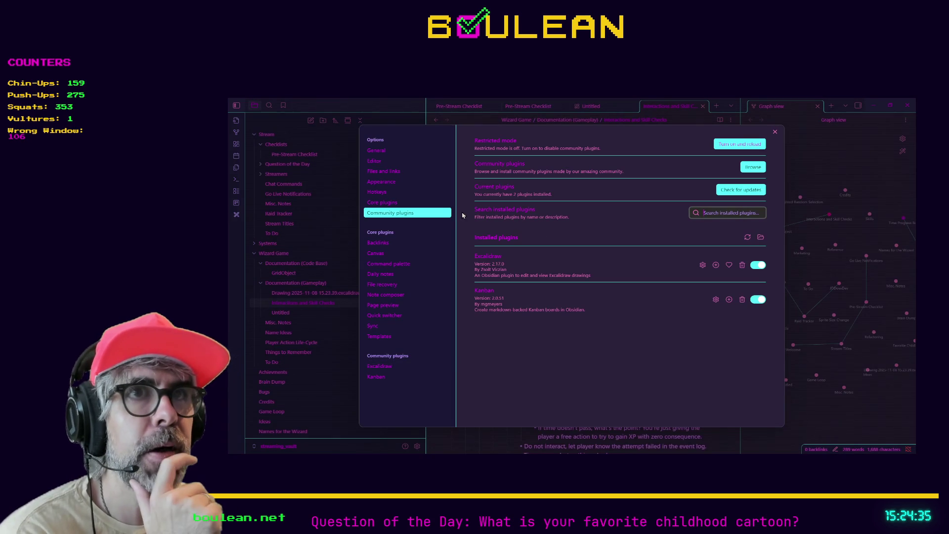
pyautogui.click(408, 186)
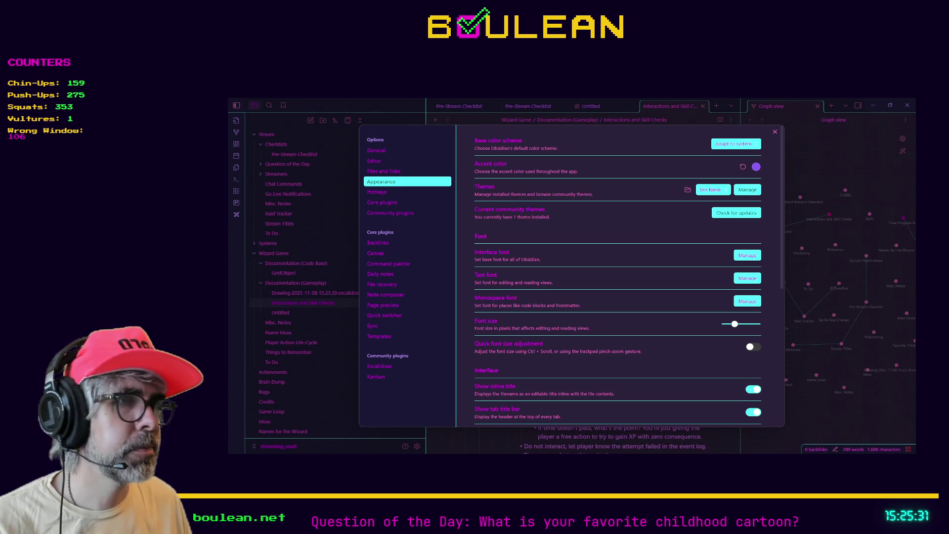
pyautogui.click(774, 132)
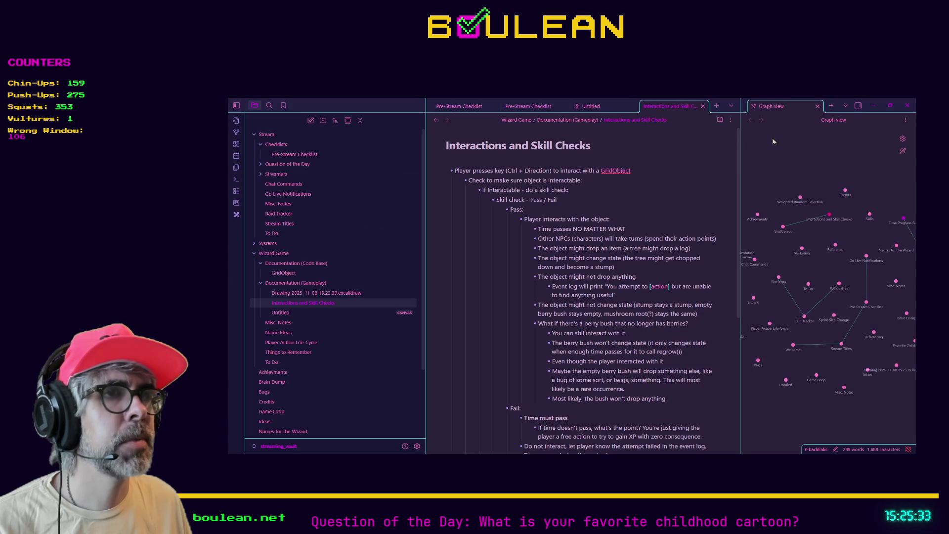
pyautogui.click(310, 295)
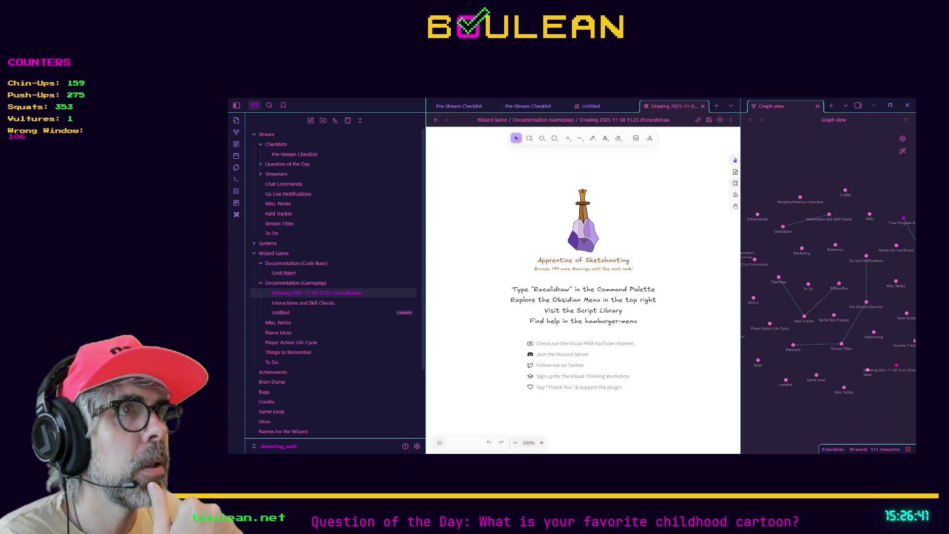
pyautogui.click(735, 161)
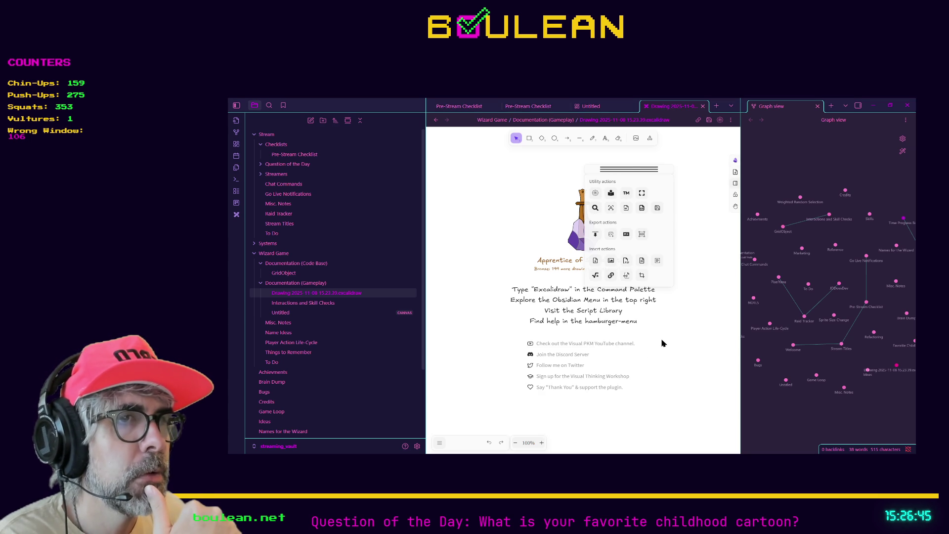
pyautogui.click(734, 162)
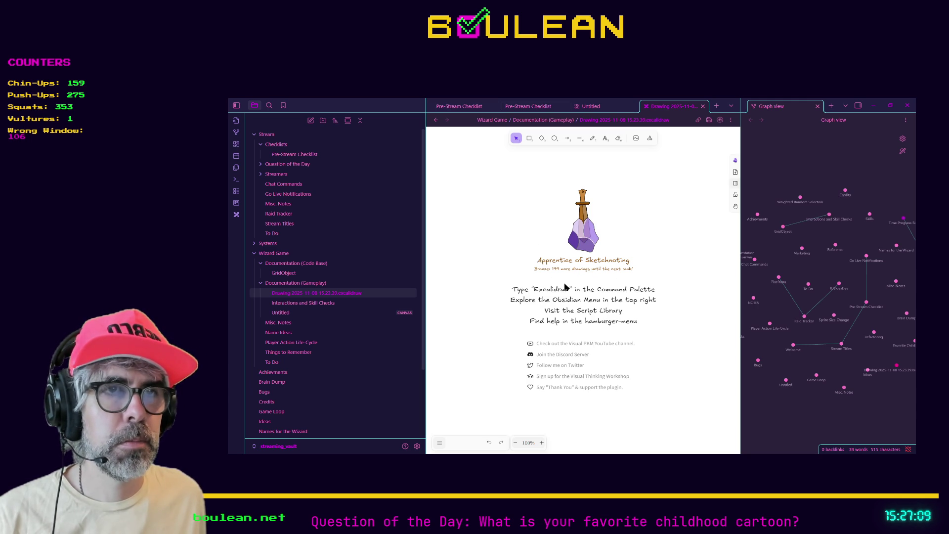
pyautogui.click(528, 142)
# - Draw a rectangle in the upper middle of the canvas and label it 'Box'
pyautogui.click(516, 139)
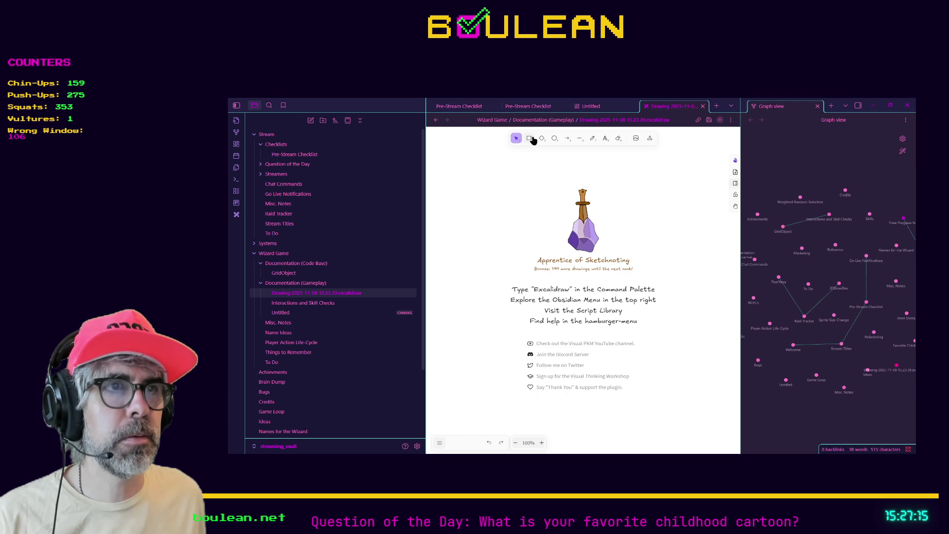
pyautogui.click(529, 141)
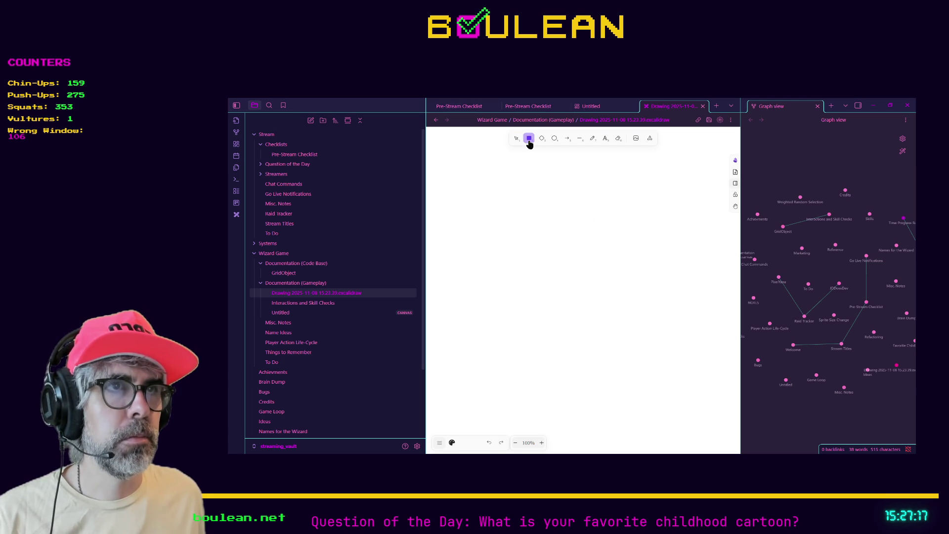
pyautogui.moveTo(512, 185)
pyautogui.mouseDown()
pyautogui.moveTo(667, 295)
pyautogui.moveTo(672, 309)
pyautogui.mouseUp()
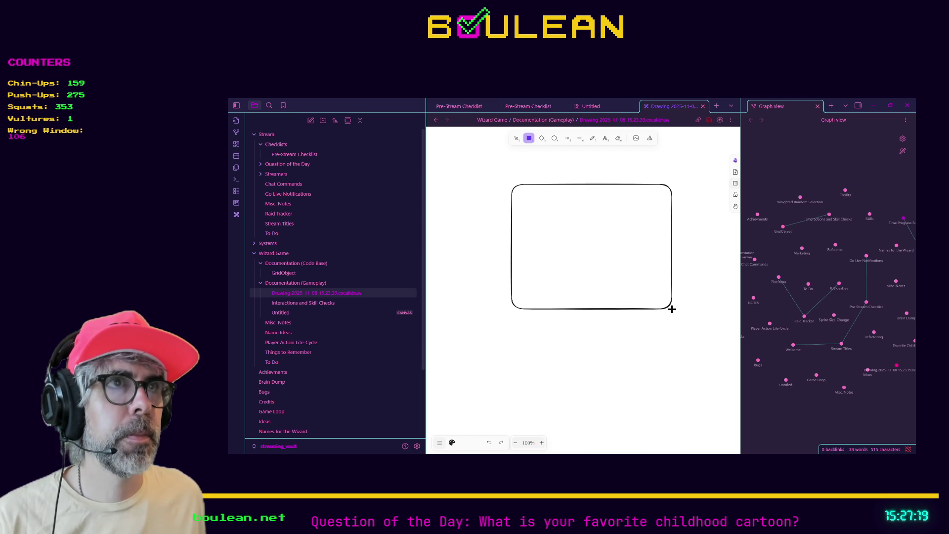
pyautogui.click(606, 140)
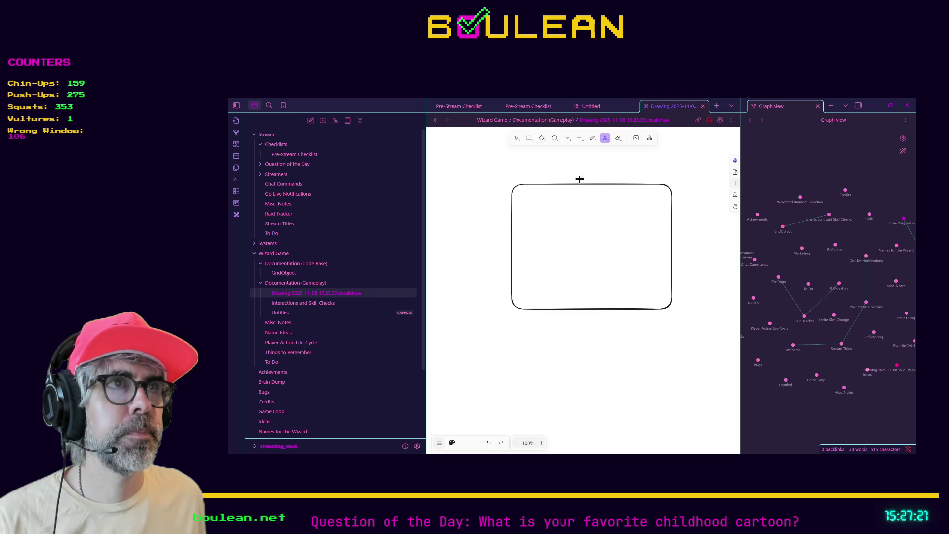
pyautogui.click(517, 139)
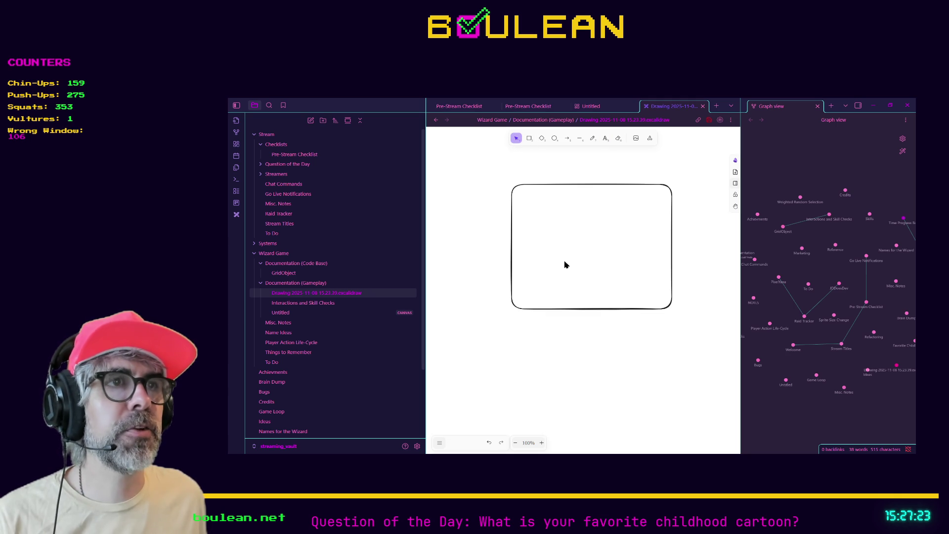
pyautogui.click(537, 308)
pyautogui.doubleClick(538, 310)
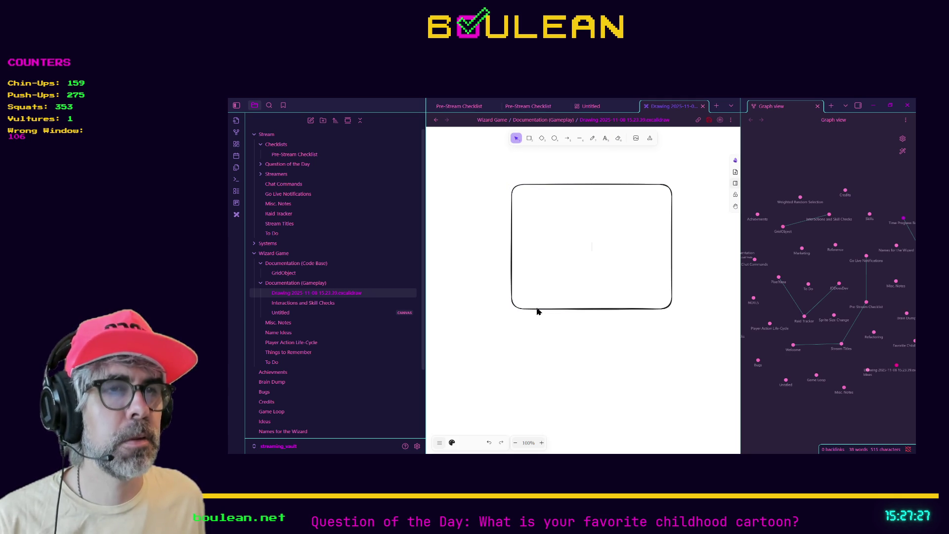
pyautogui.write('Box')
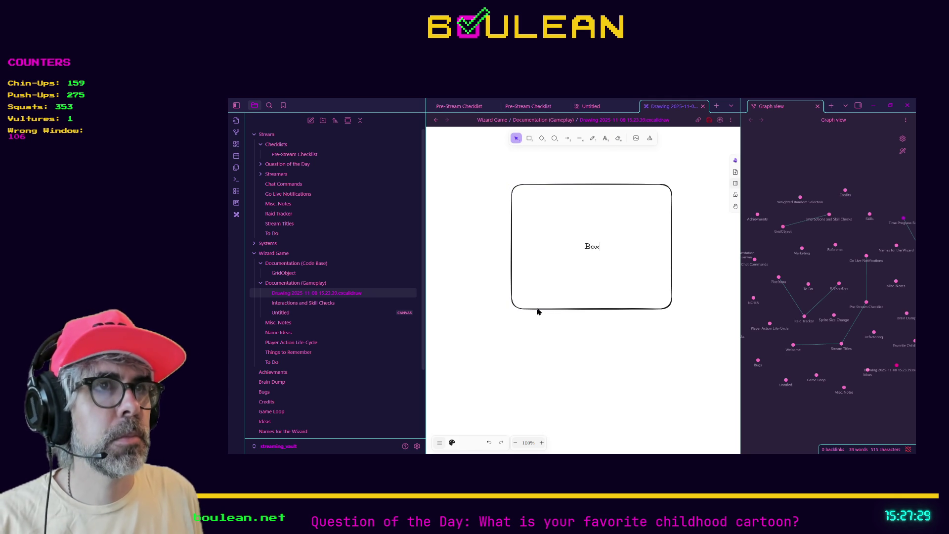
pyautogui.press('Escape')
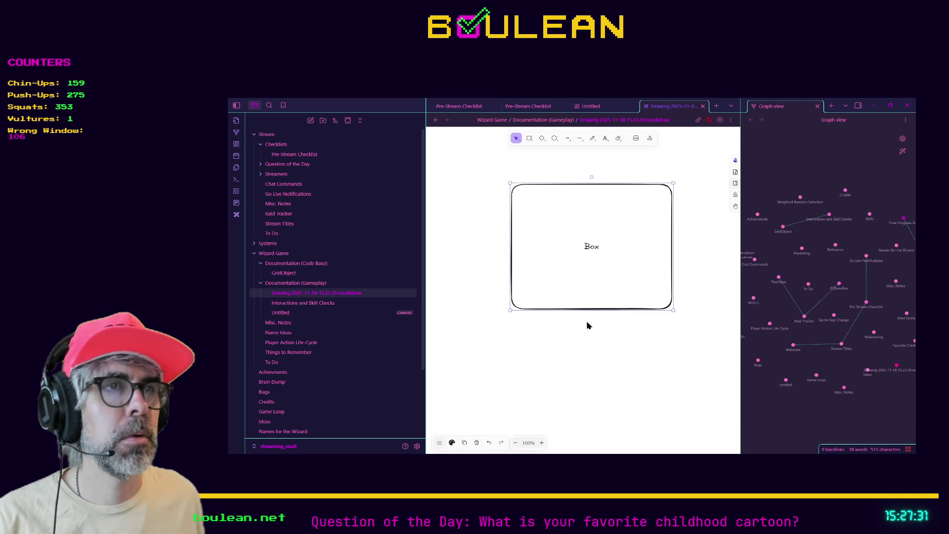
# - Draw an ellipse below the Box and label it 'Circle'
pyautogui.click(555, 139)
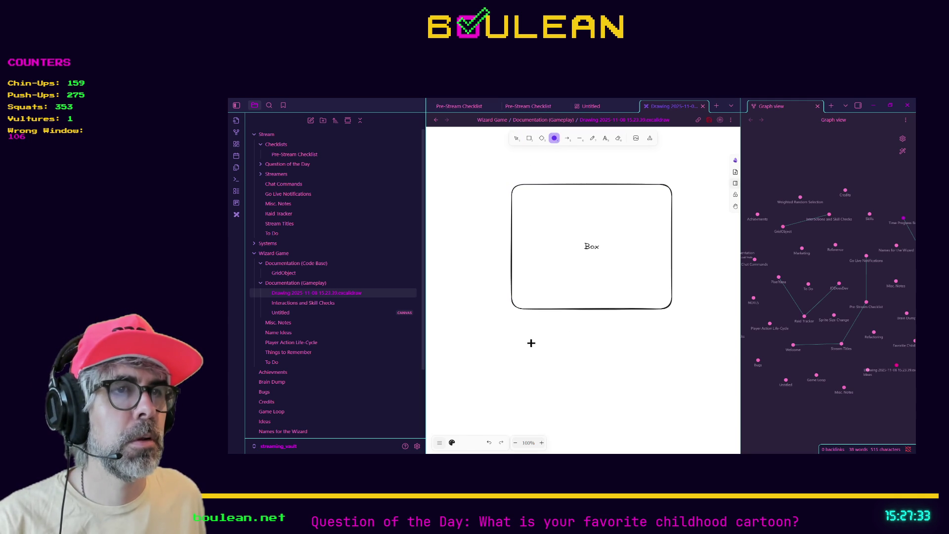
pyautogui.moveTo(533, 356)
pyautogui.mouseDown()
pyautogui.moveTo(646, 429)
pyautogui.moveTo(649, 444)
pyautogui.mouseUp()
pyautogui.doubleClick(602, 413)
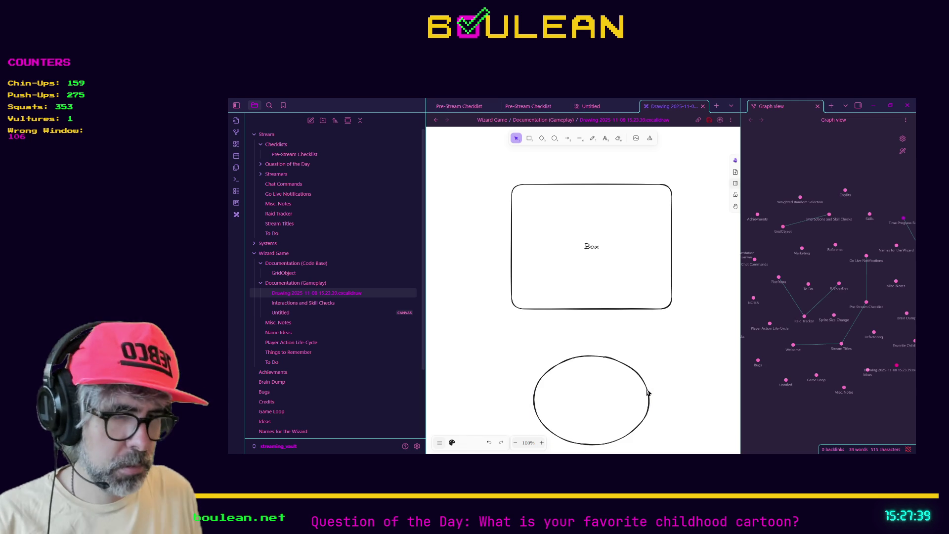
pyautogui.write('Circle')
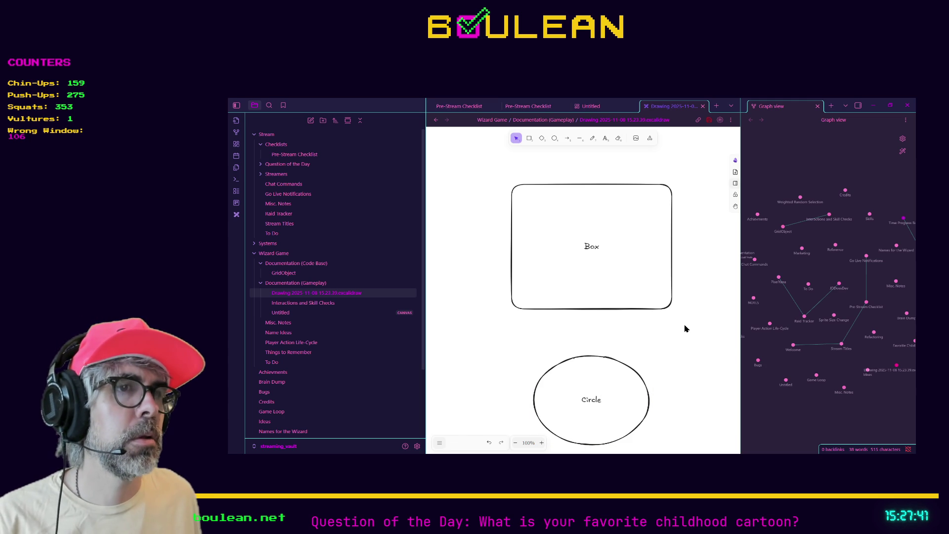
# - Draw an arrow from Box down to Circle labelled 'Box likes circle'
pyautogui.click(567, 139)
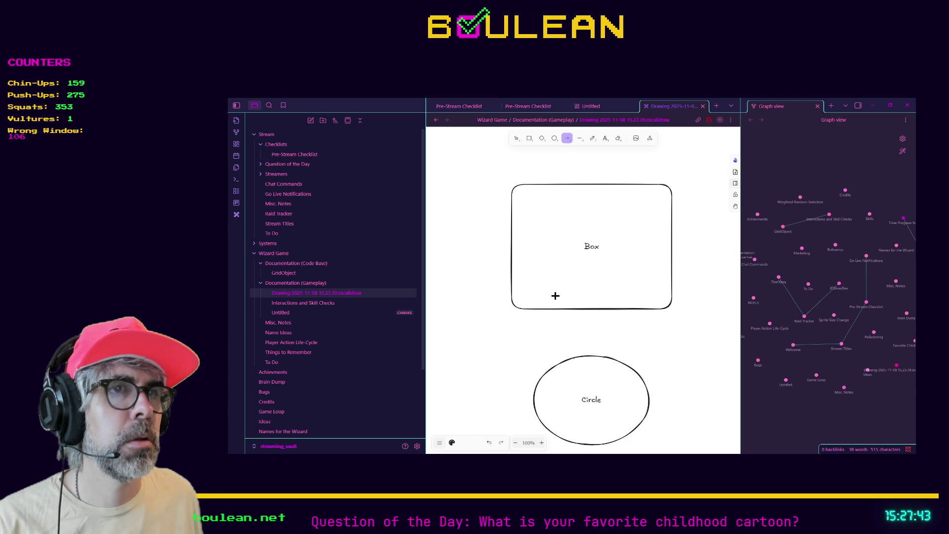
pyautogui.moveTo(552, 308); pyautogui.dragTo(569, 357)
pyautogui.doubleClick(562, 338)
pyautogui.write('B')
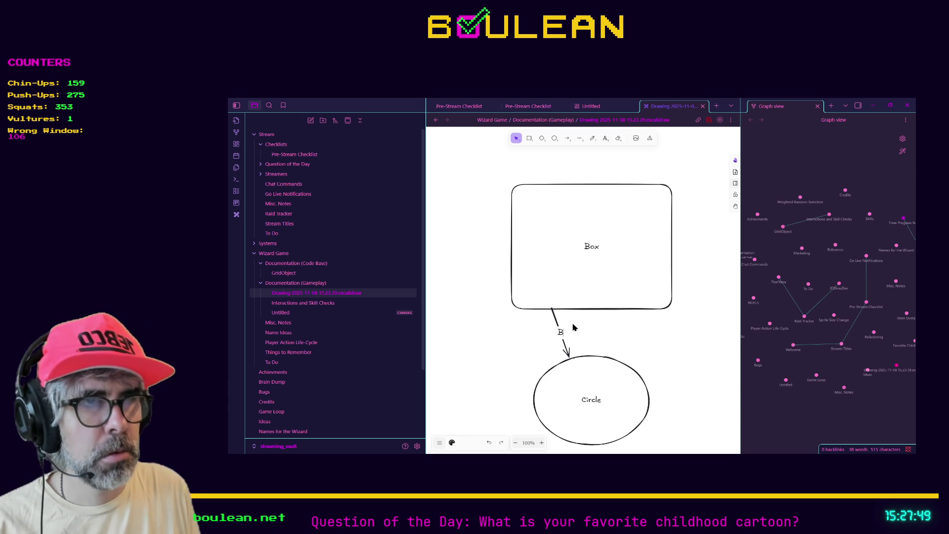
pyautogui.write('ox likes circle')
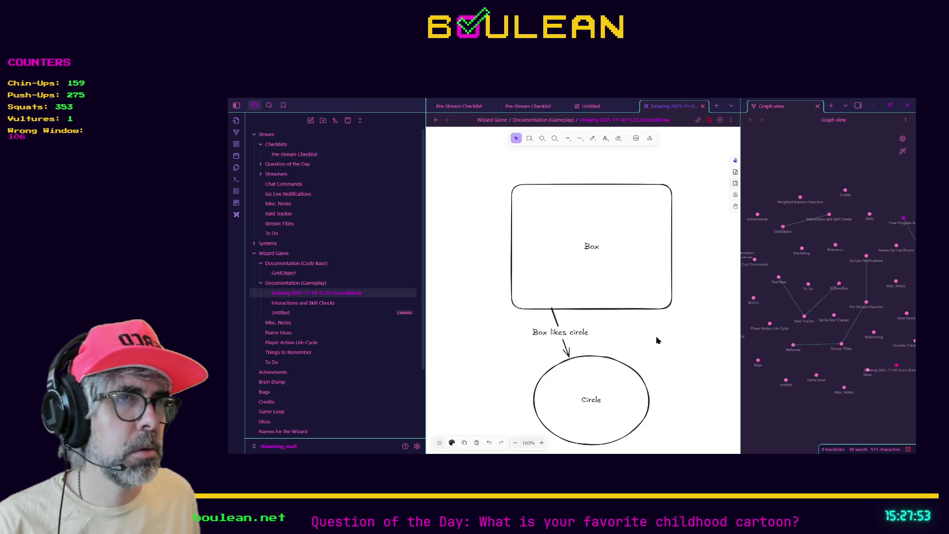
# - Rearrange Box and Circle, keeping the arrow attached to the Box's bottom edge
pyautogui.moveTo(611, 383)
pyautogui.mouseDown()
pyautogui.moveTo(659, 382)
pyautogui.moveTo(551, 387)
pyautogui.mouseUp()
pyautogui.moveTo(626, 294)
pyautogui.mouseDown()
pyautogui.moveTo(651, 250)
pyautogui.moveTo(634, 269)
pyautogui.mouseUp()
pyautogui.click(551, 315)
pyautogui.moveTo(552, 308); pyautogui.dragTo(561, 294)
pyautogui.moveTo(617, 278); pyautogui.dragTo(554, 275)
pyautogui.moveTo(547, 399)
pyautogui.mouseDown()
pyautogui.moveTo(650, 373)
pyautogui.moveTo(684, 290)
pyautogui.moveTo(692, 216)
pyautogui.moveTo(670, 388)
pyautogui.mouseUp()
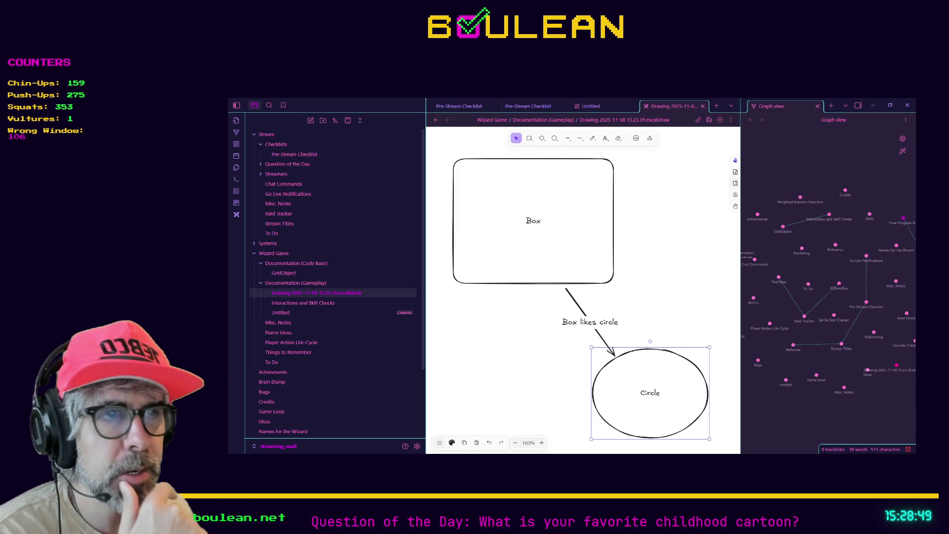
# - Move the Circle up-left nearer the Box, then collapse and re-expand Documentation (Gameplay)
pyautogui.moveTo(591, 349); pyautogui.dragTo(557, 325)
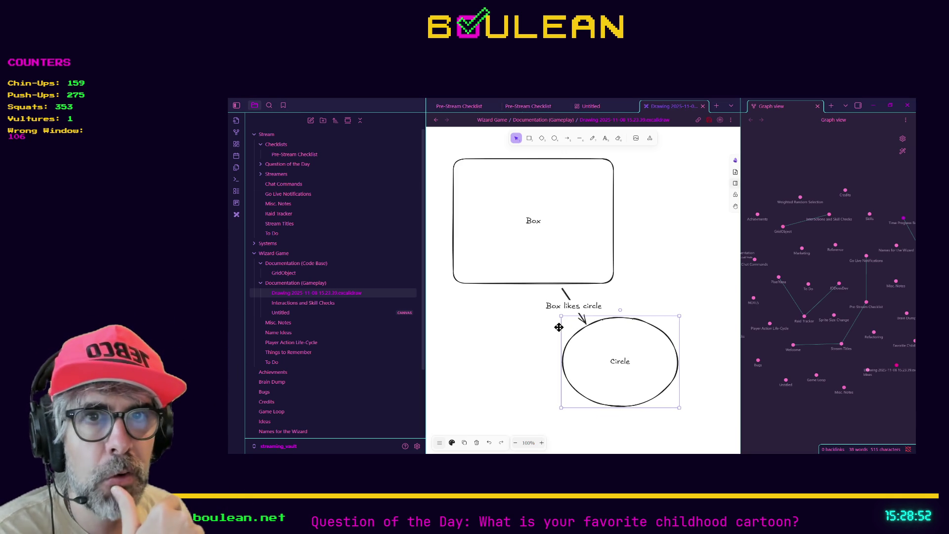
pyautogui.click(316, 285)
pyautogui.click(316, 285)
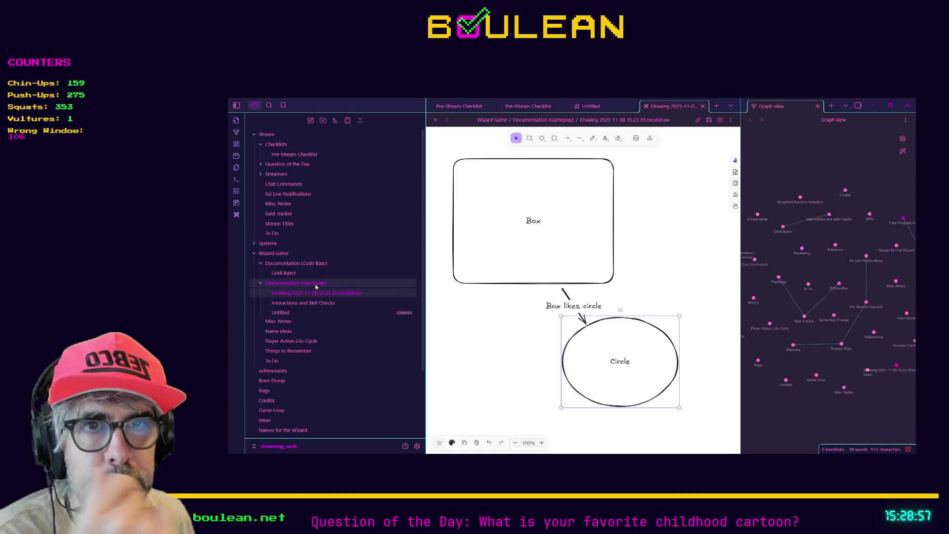
# - Create a Kanban board in Documentation (Gameplay) with lists 'My first card' and 'My second card'
pyautogui.rightClick(316, 286)
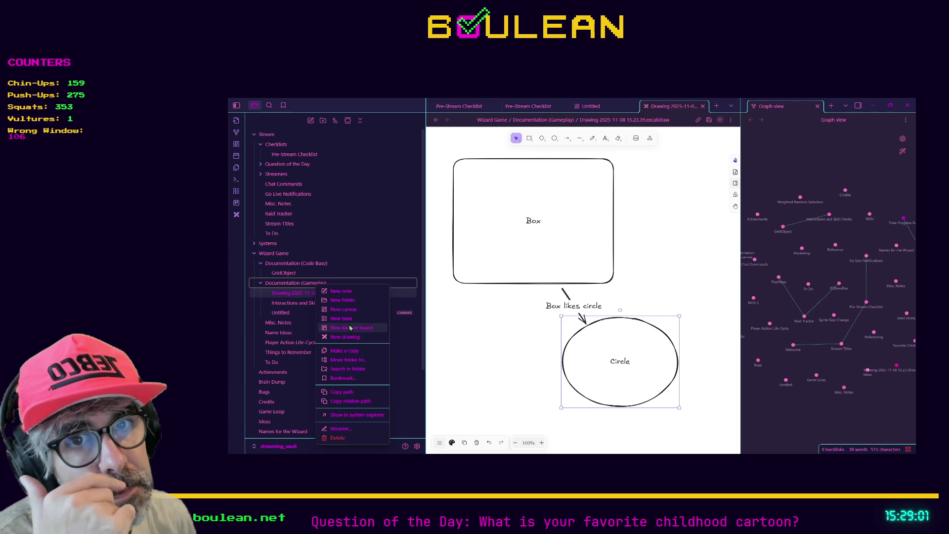
pyautogui.click(350, 328)
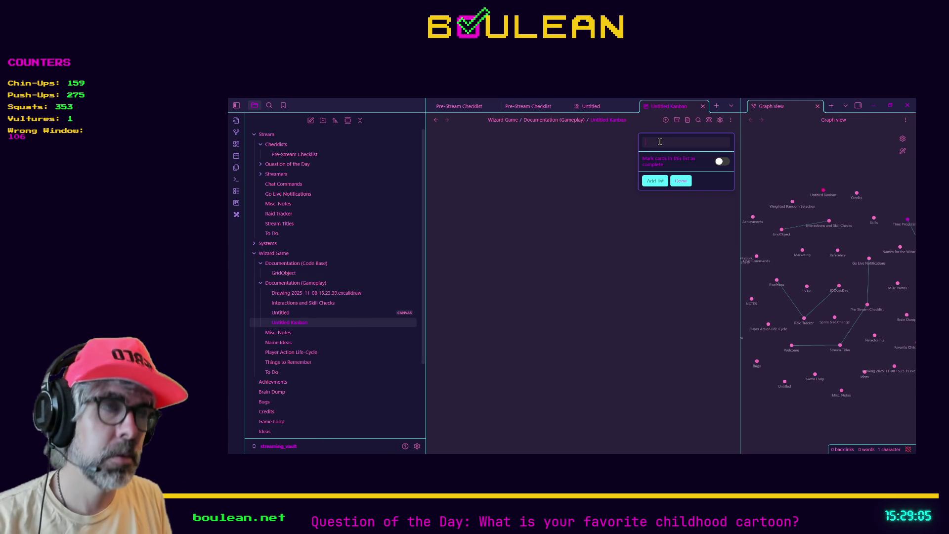
pyautogui.write('My firstcard')
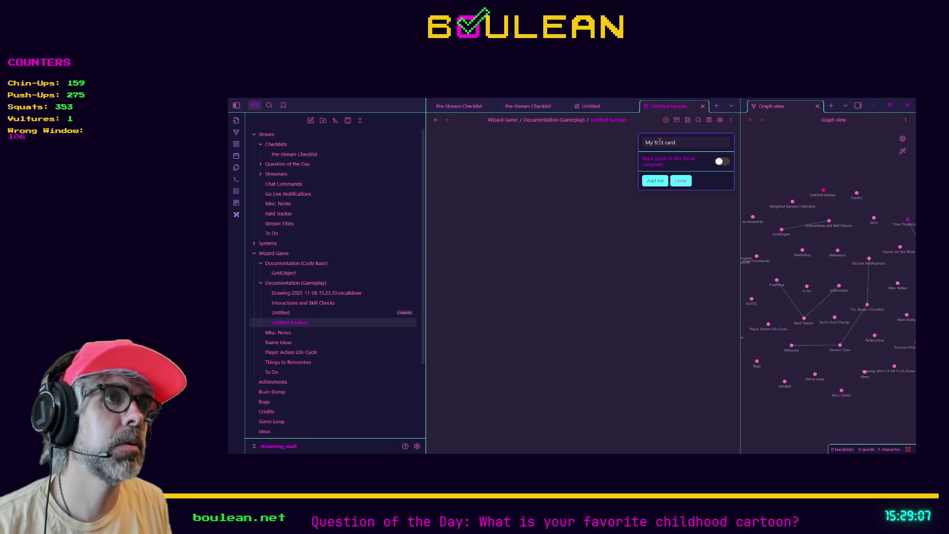
pyautogui.press('Return')
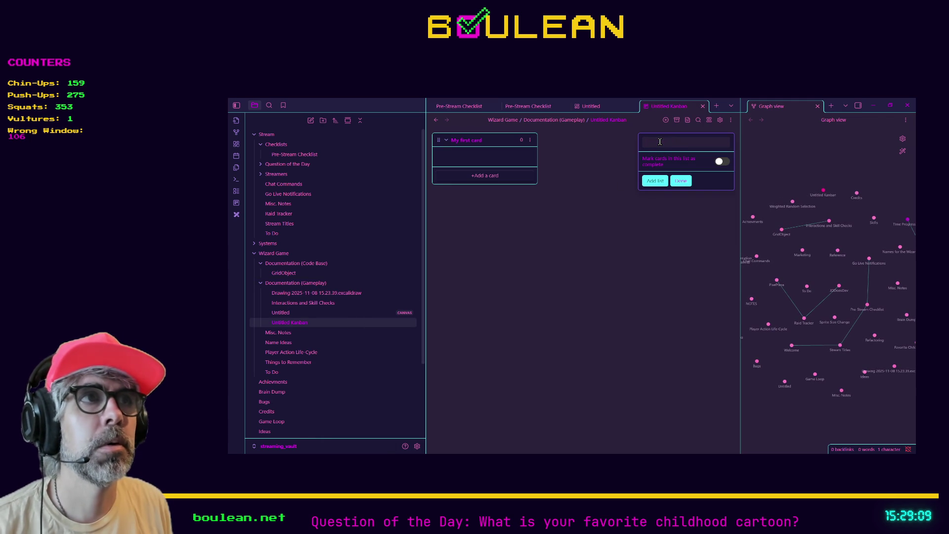
pyautogui.write('My second card')
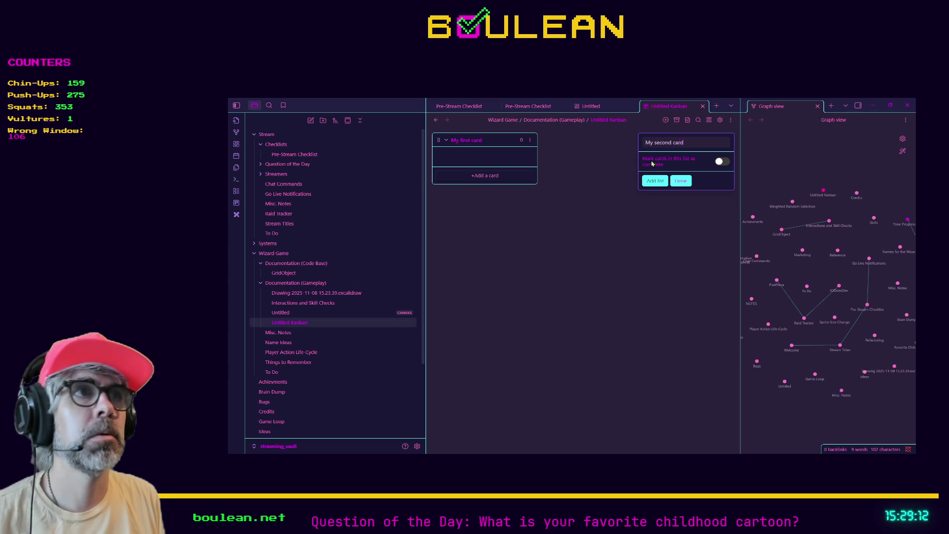
pyautogui.press('Return')
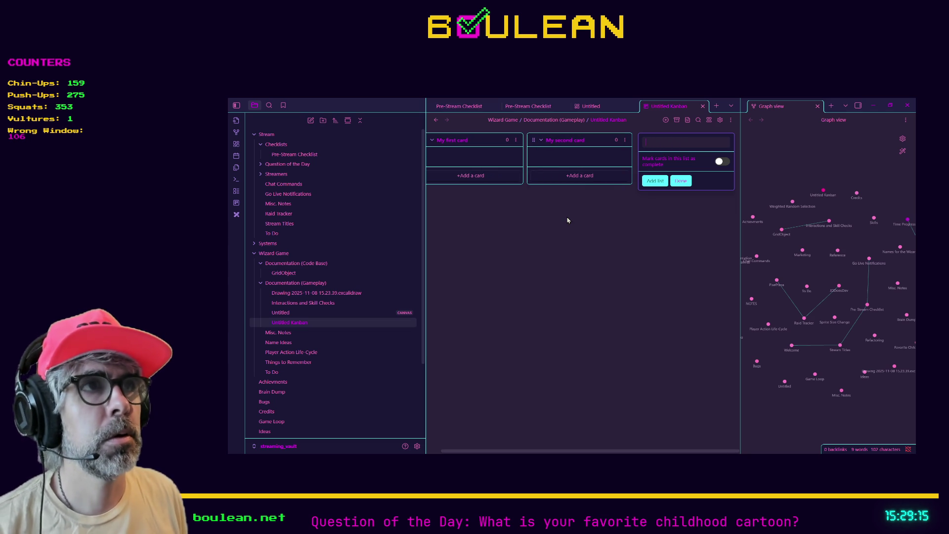
pyautogui.click(675, 181)
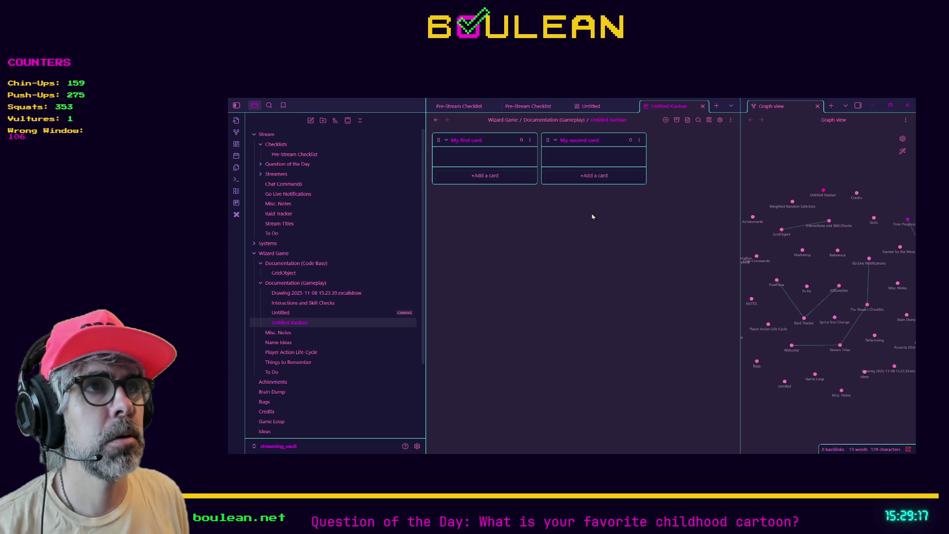
# - Add Hello, World and Task cards to the My first card list
pyautogui.click(527, 179)
pyautogui.write('Hello')
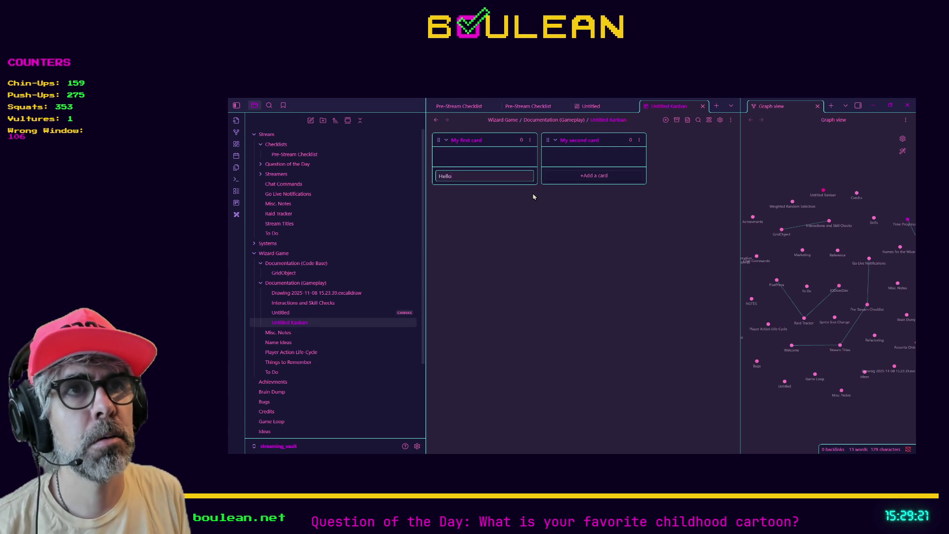
pyautogui.press('Return')
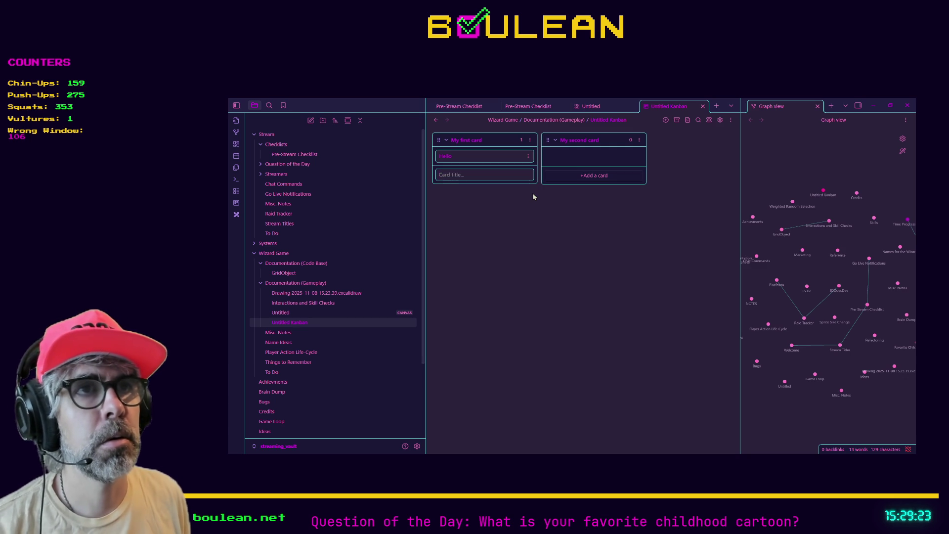
pyautogui.write('World')
pyautogui.press('Return')
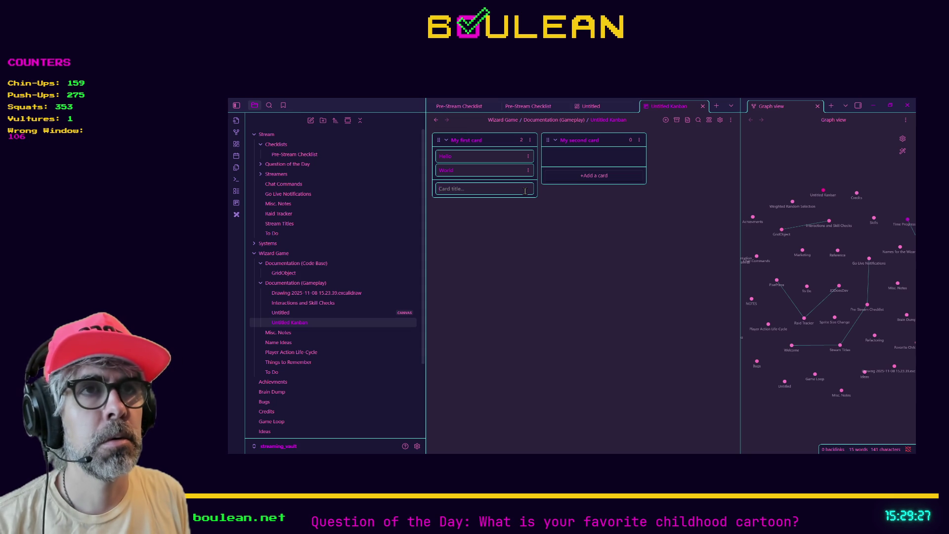
pyautogui.write('Task')
pyautogui.press('Return')
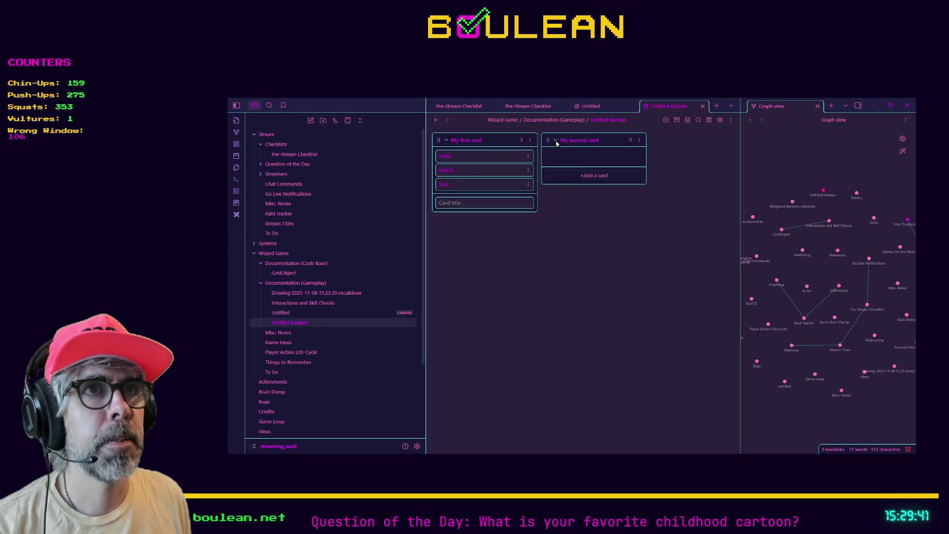
pyautogui.press('Escape')
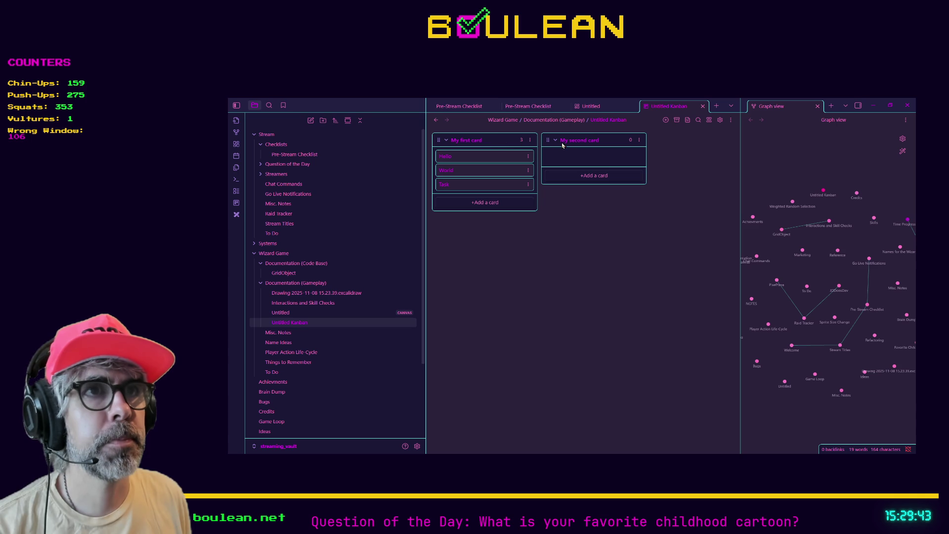
# - Add a 'title' card to My second card and open the Hello card's menu
pyautogui.click(569, 175)
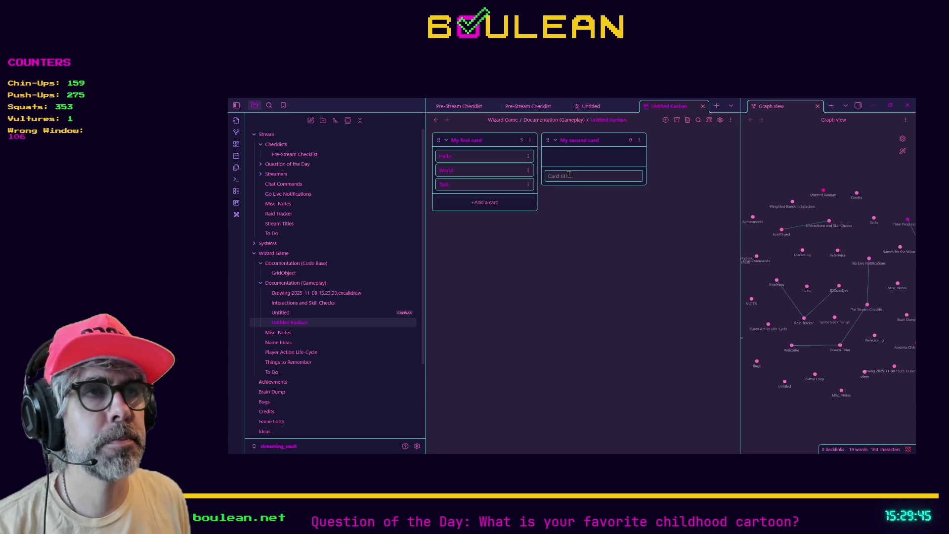
pyautogui.write('title')
pyautogui.press('Return')
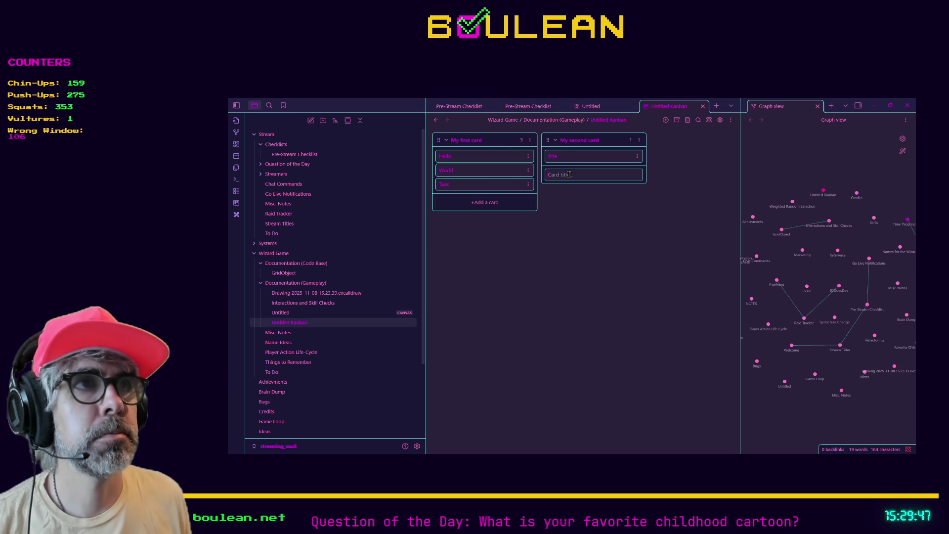
pyautogui.click(528, 156)
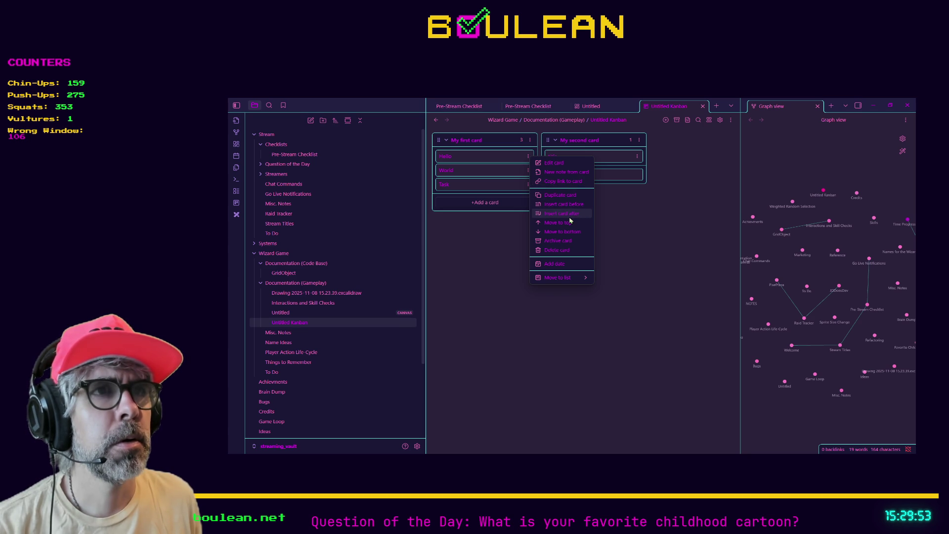
pyautogui.moveTo(573, 277)
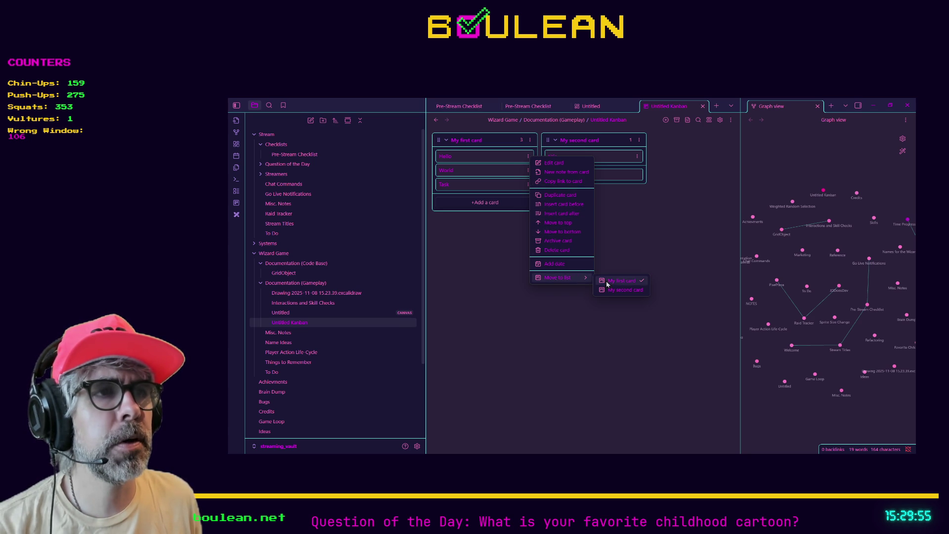
pyautogui.click(501, 224)
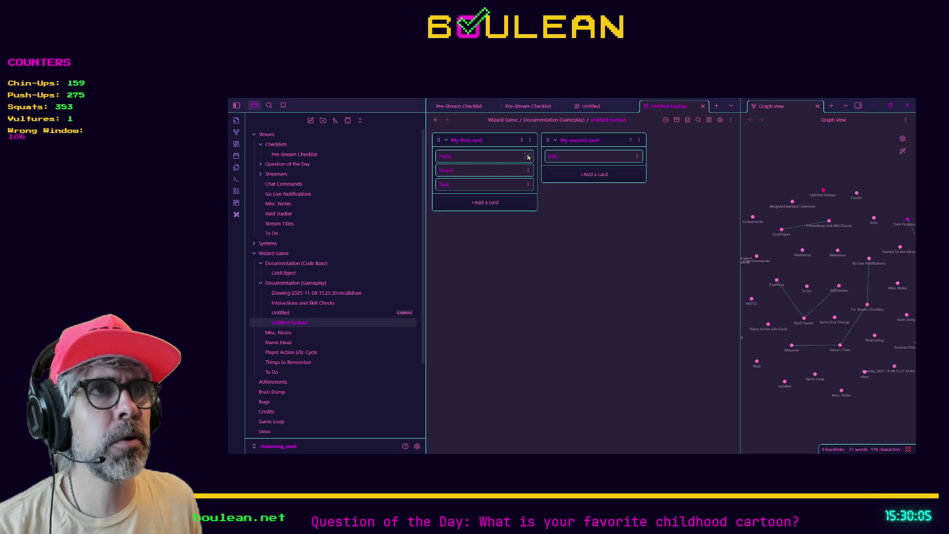
pyautogui.click(528, 157)
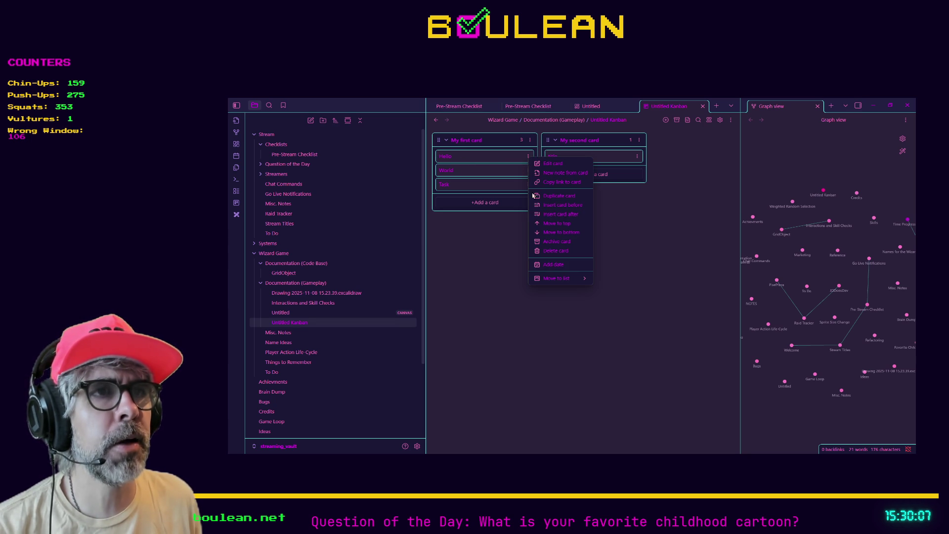
pyautogui.moveTo(572, 278)
pyautogui.click(623, 291)
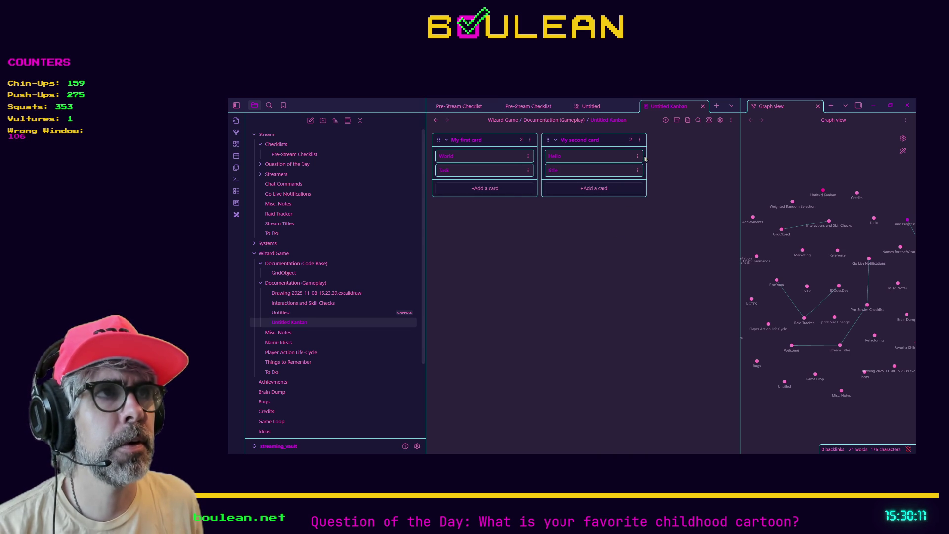
pyautogui.click(639, 140)
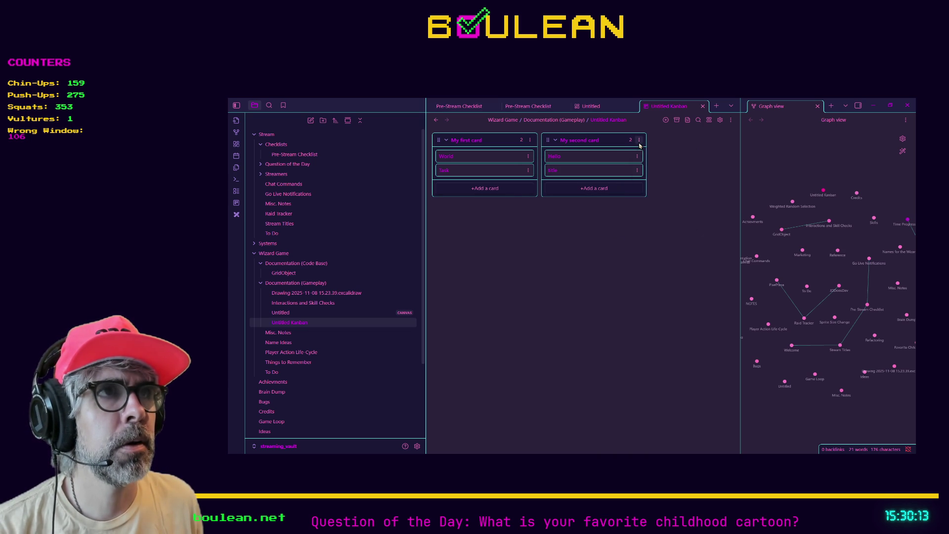
pyautogui.press('Down')
pyautogui.press('Return')
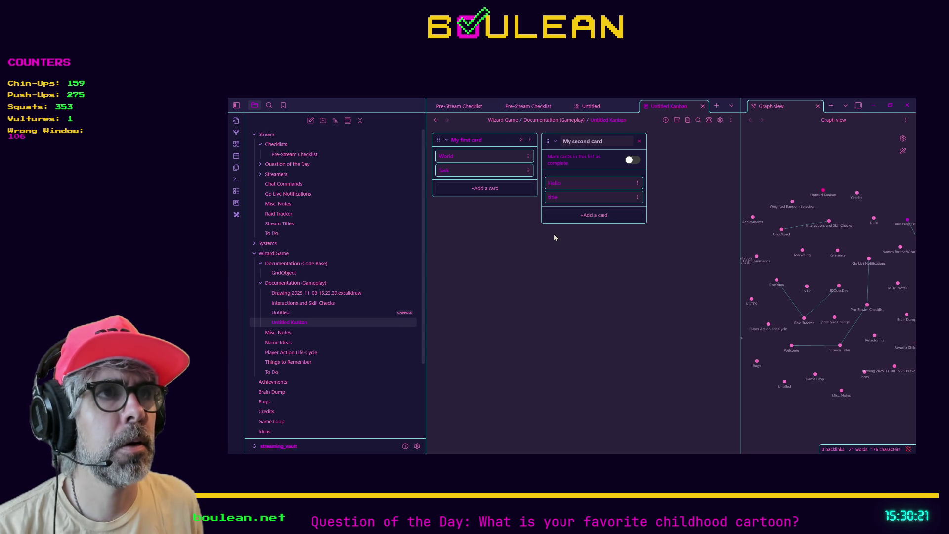
pyautogui.click(640, 141)
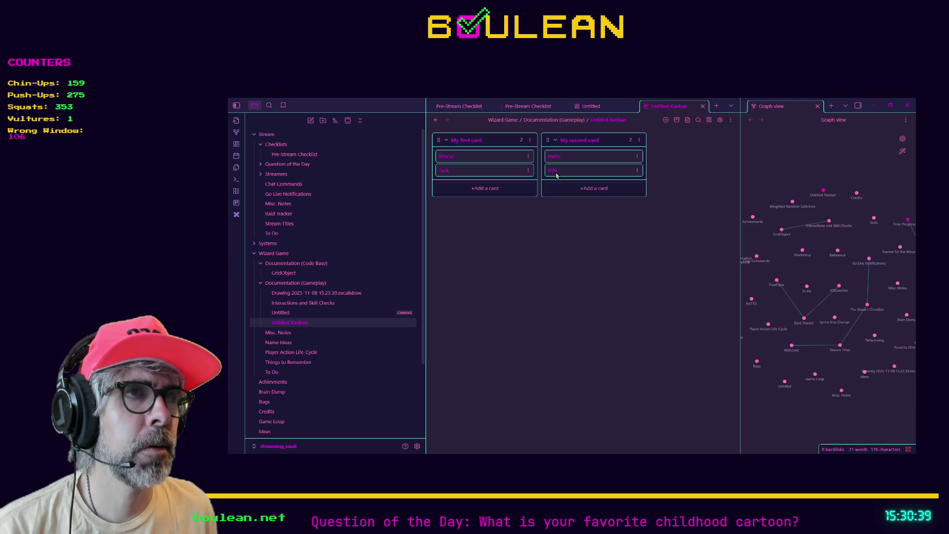
# - Insert a new empty list before the My second card list
pyautogui.click(555, 142)
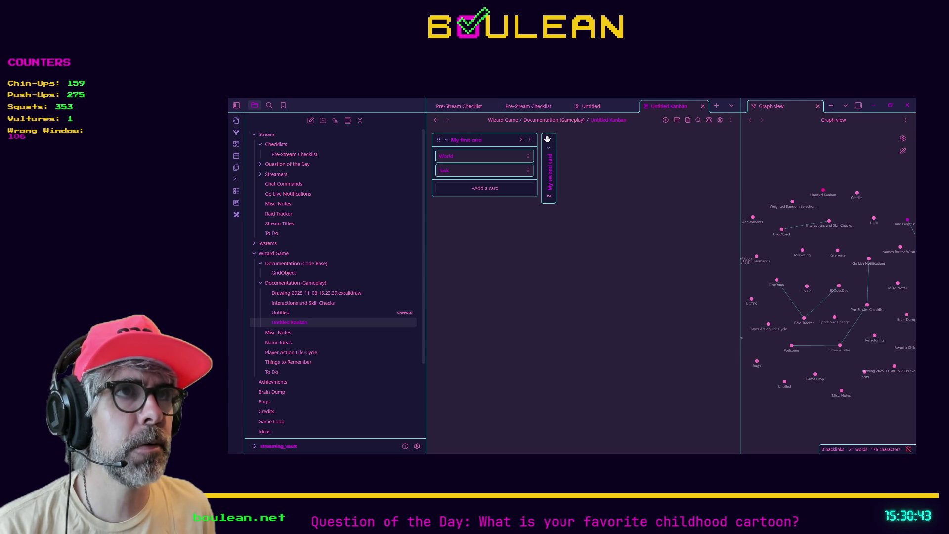
pyautogui.click(549, 149)
pyautogui.click(555, 144)
pyautogui.click(548, 150)
pyautogui.click(638, 140)
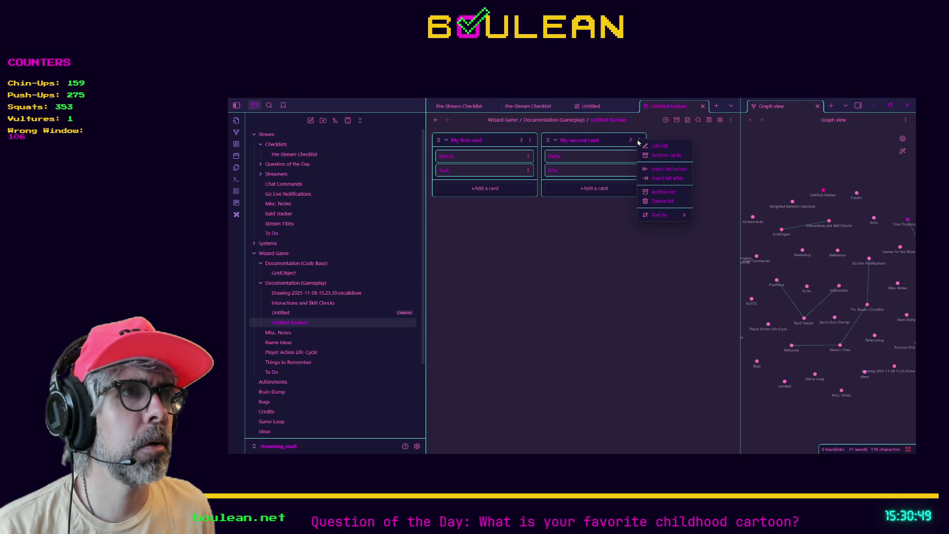
pyautogui.moveTo(679, 216)
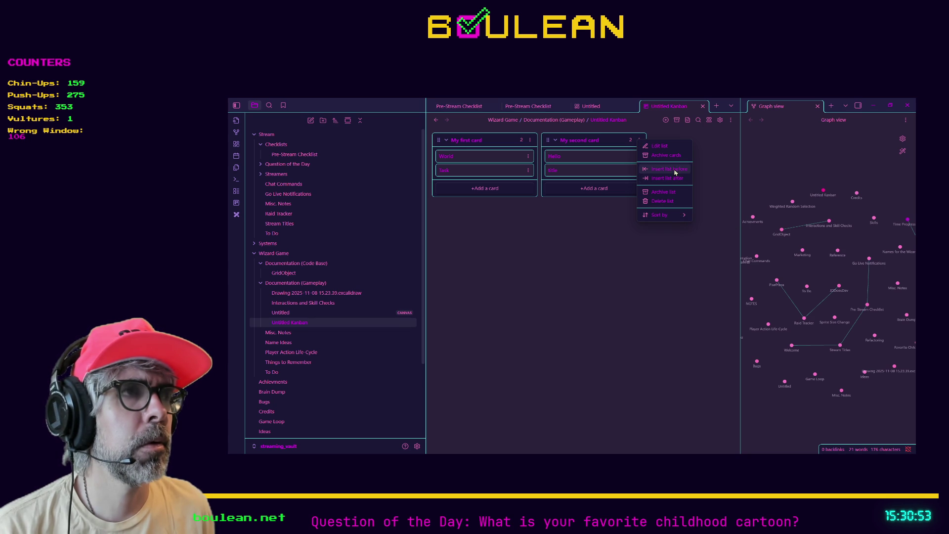
pyautogui.click(581, 232)
pyautogui.click(638, 140)
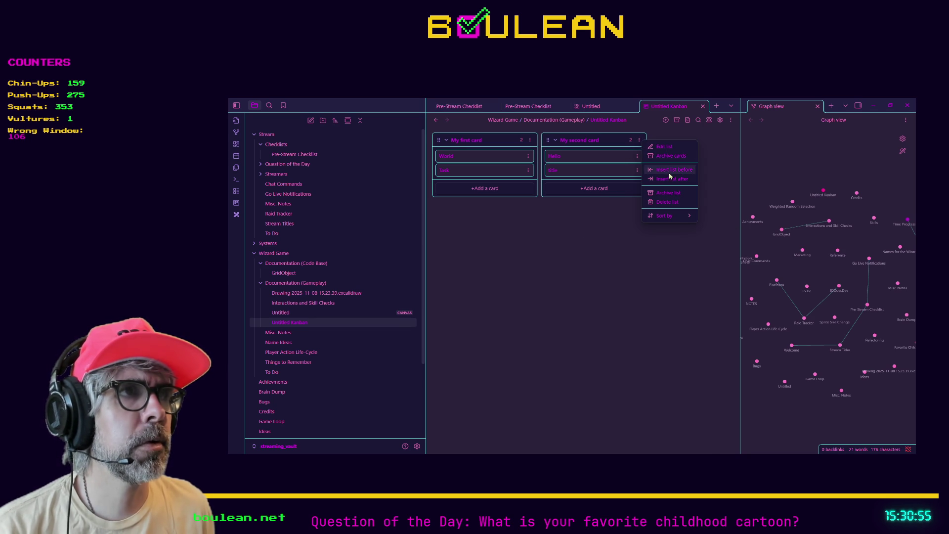
pyautogui.click(668, 169)
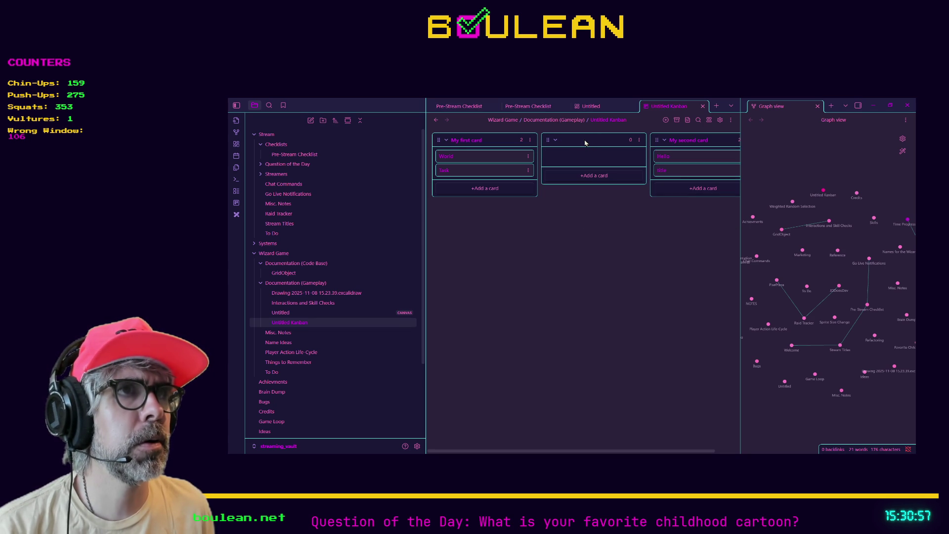
# - Name the new list 'Game' and add a 'Done' card to it
pyautogui.doubleClick(585, 140)
pyautogui.write('G')
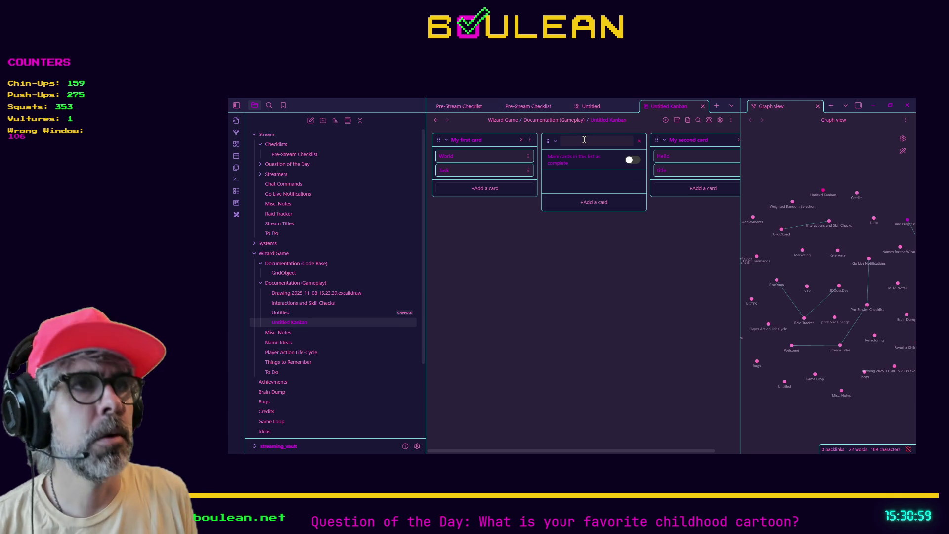
pyautogui.write('ame')
pyautogui.press('Return')
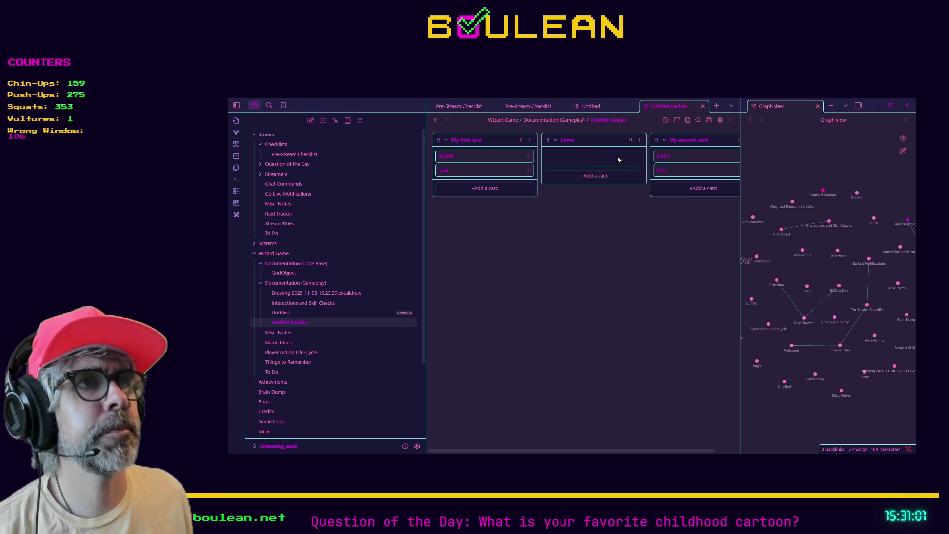
pyautogui.click(614, 175)
pyautogui.write('Done')
pyautogui.press('Return')
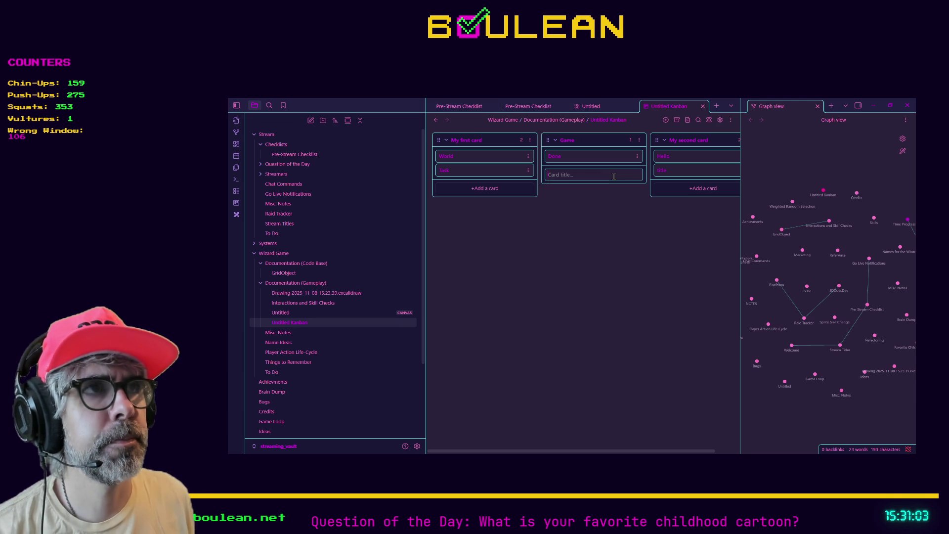
pyautogui.press('Escape')
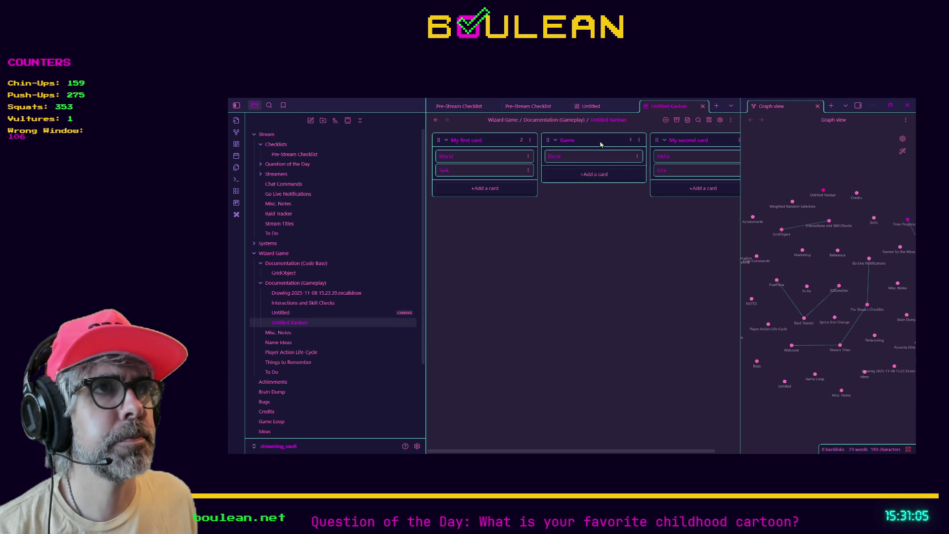
pyautogui.doubleClick(581, 159)
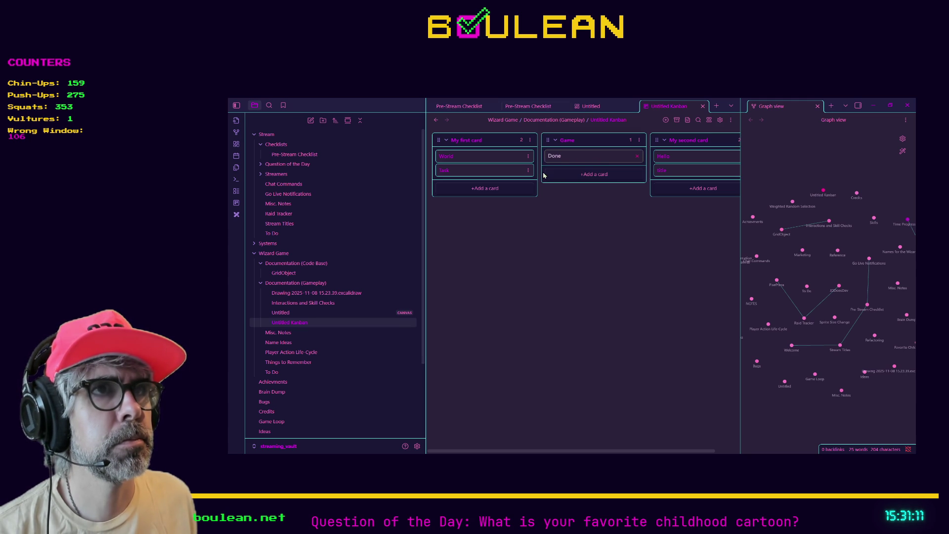
pyautogui.click(528, 170)
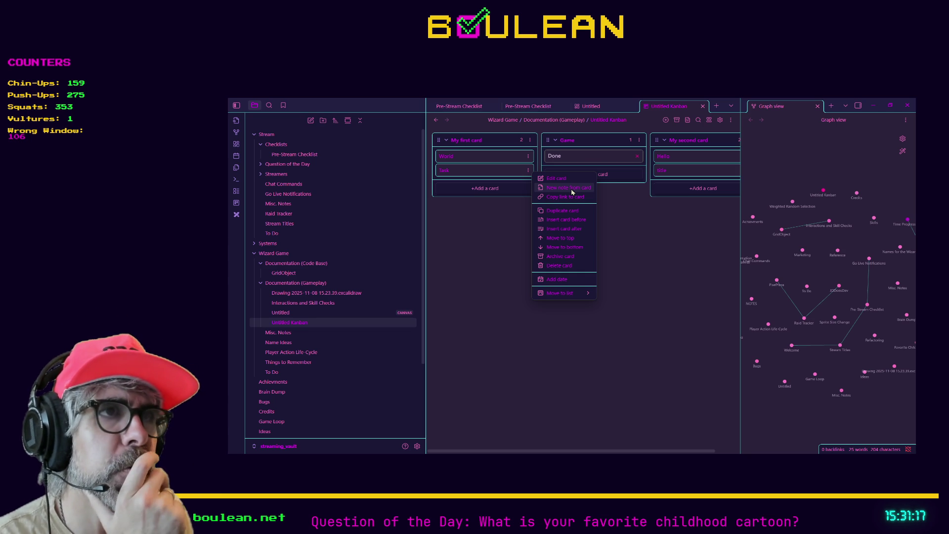
pyautogui.click(534, 187)
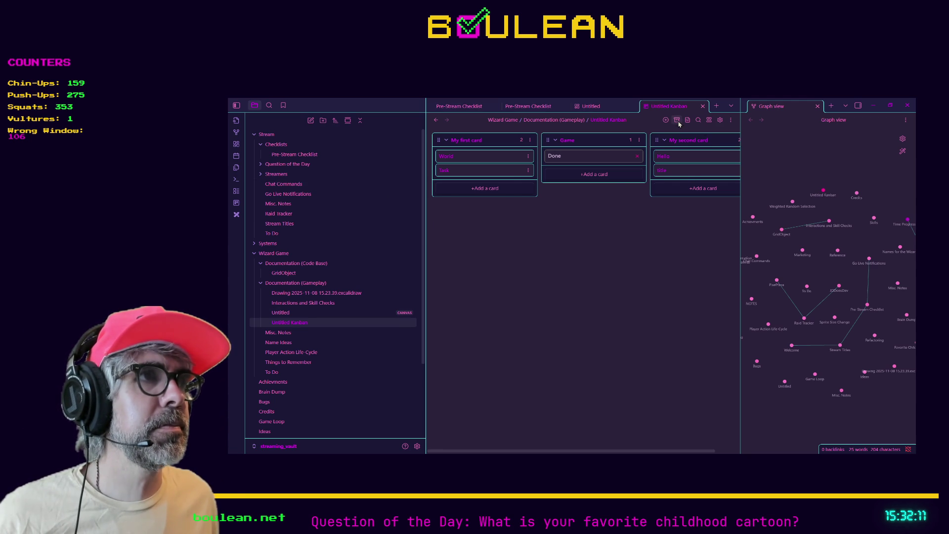
pyautogui.click(709, 122)
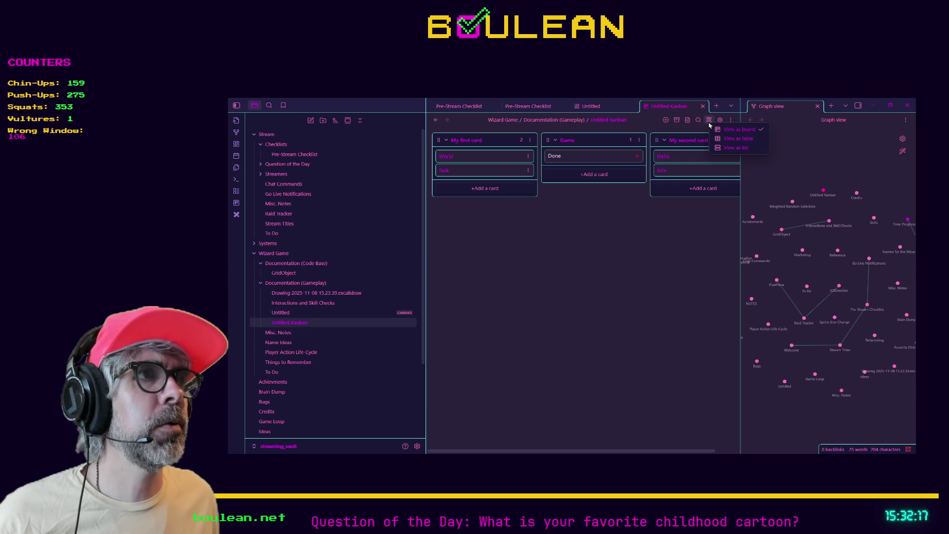
pyautogui.click(731, 140)
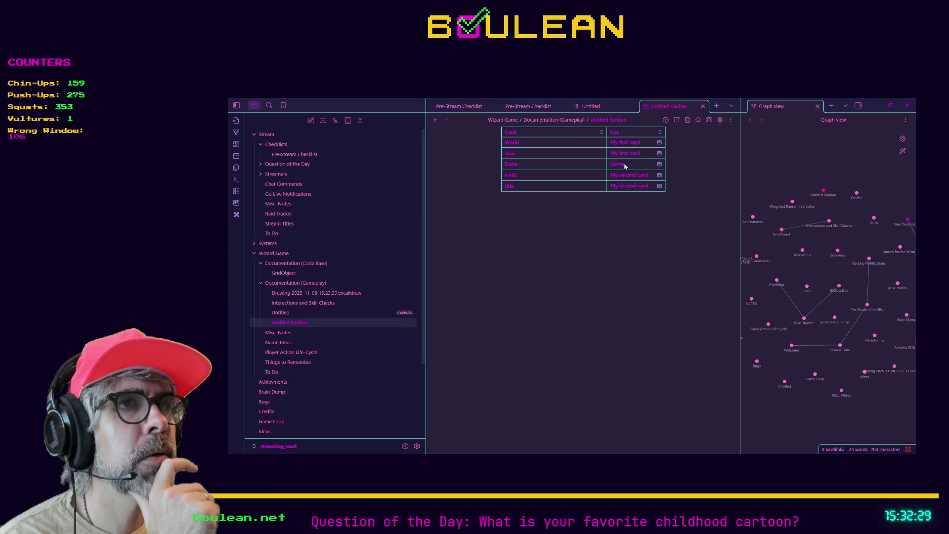
pyautogui.click(720, 123)
pyautogui.press('Escape')
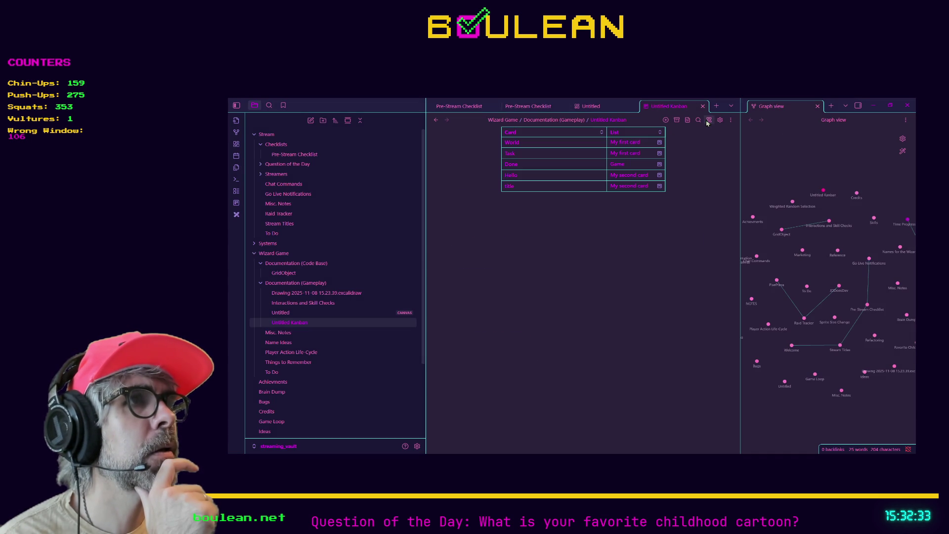
pyautogui.click(709, 121)
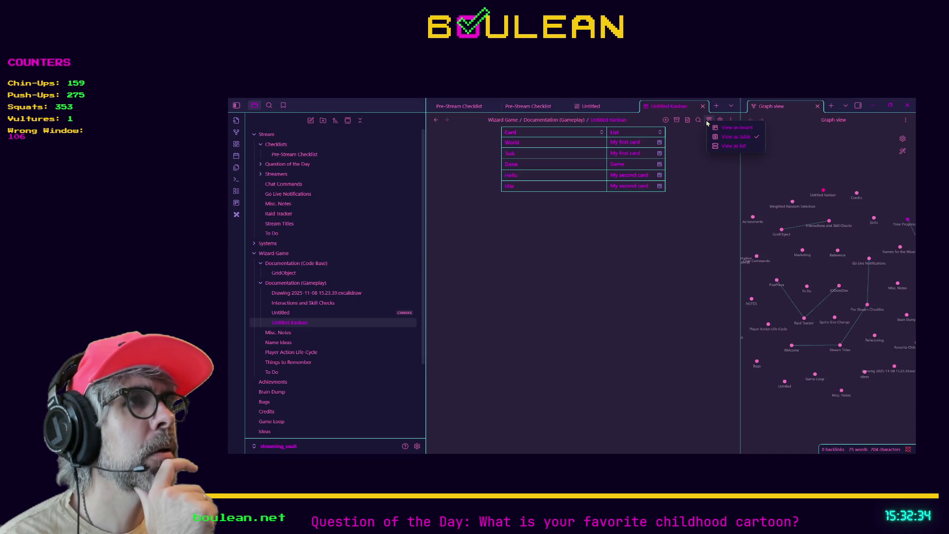
pyautogui.click(730, 148)
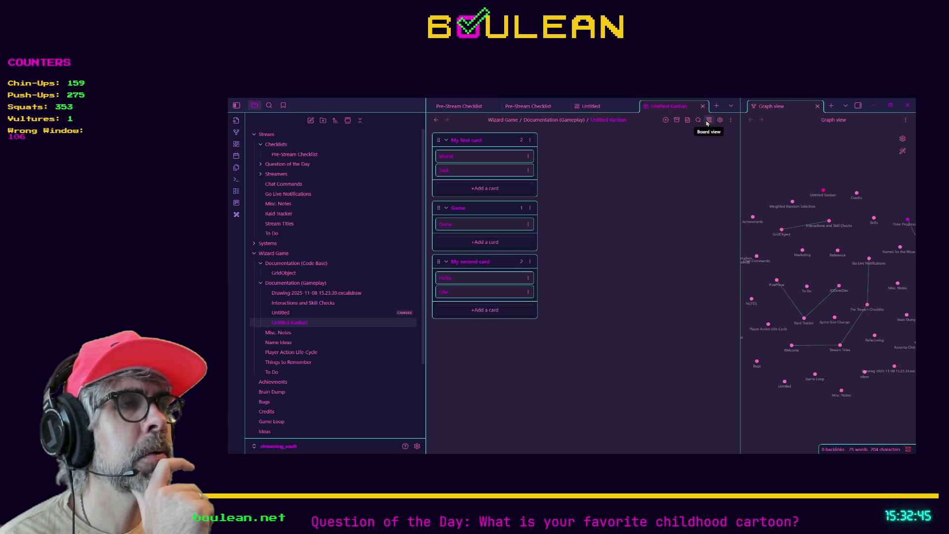
pyautogui.click(709, 120)
pyautogui.click(722, 131)
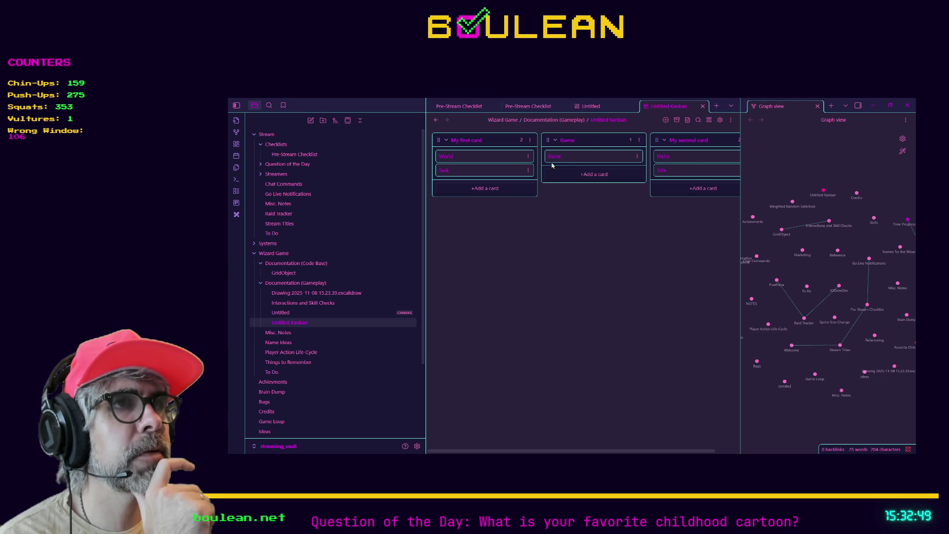
# - Drag cards between lists, moving Hello into My second card, and widen the board
pyautogui.moveTo(550, 159)
pyautogui.mouseDown()
pyautogui.moveTo(659, 162)
pyautogui.moveTo(563, 154)
pyautogui.moveTo(491, 170)
pyautogui.moveTo(618, 168)
pyautogui.mouseUp()
pyautogui.moveTo(695, 178); pyautogui.dragTo(556, 162)
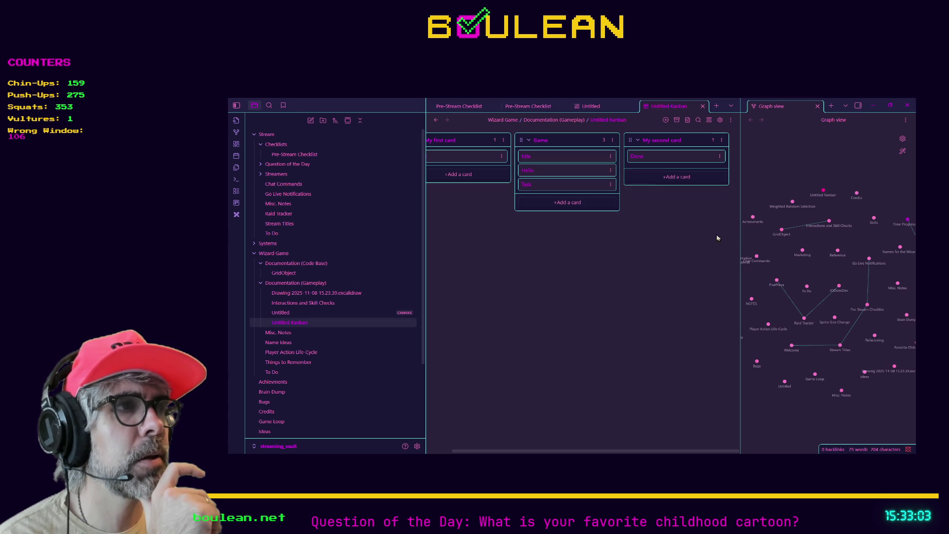
pyautogui.moveTo(740, 234); pyautogui.dragTo(835, 244)
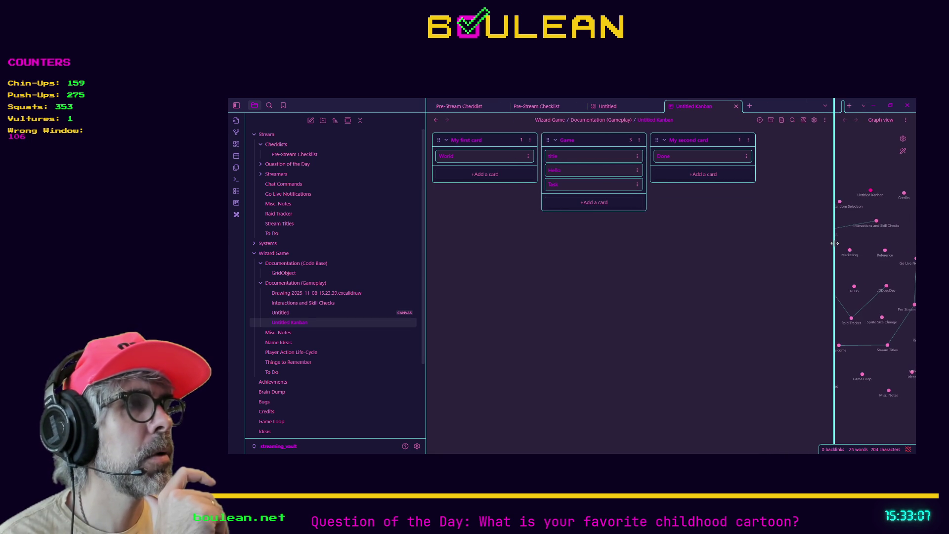
pyautogui.moveTo(621, 173); pyautogui.dragTo(723, 165)
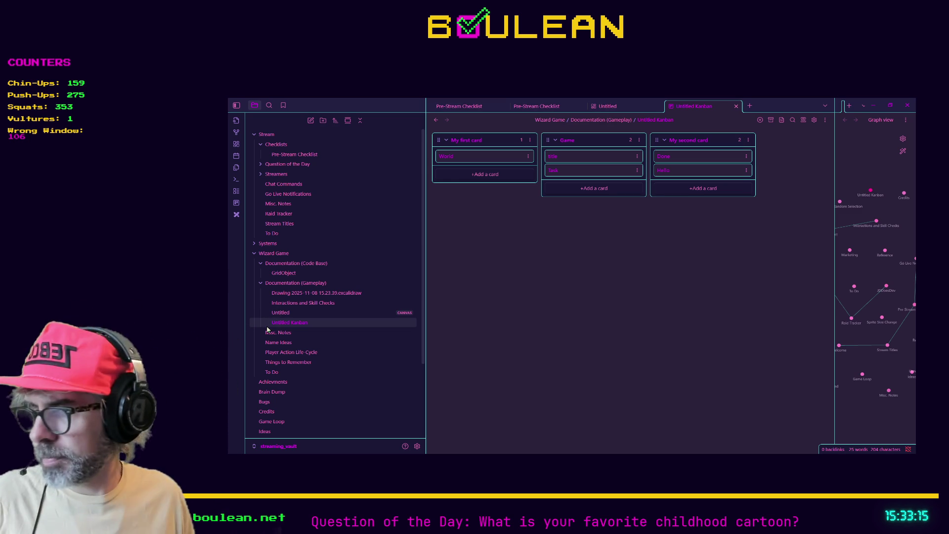
pyautogui.moveTo(267, 330)
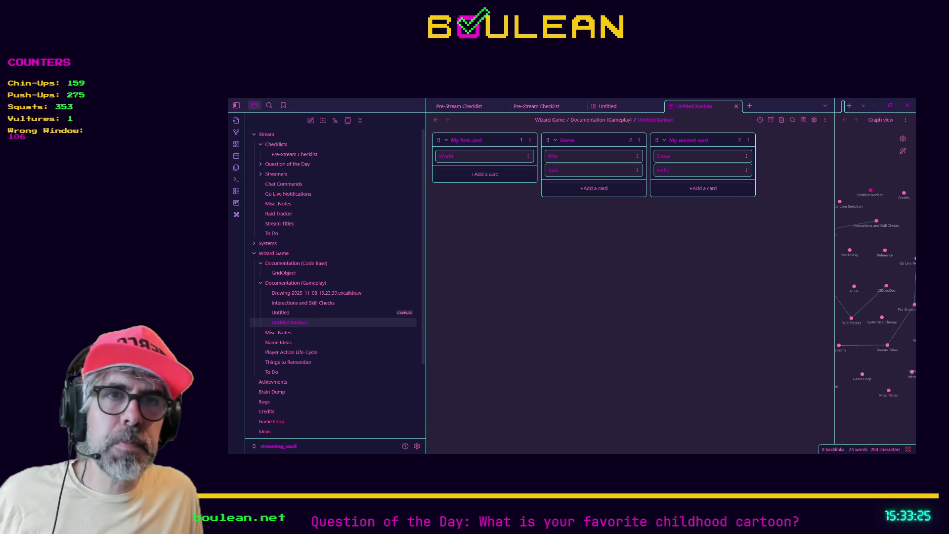
pyautogui.click(306, 303)
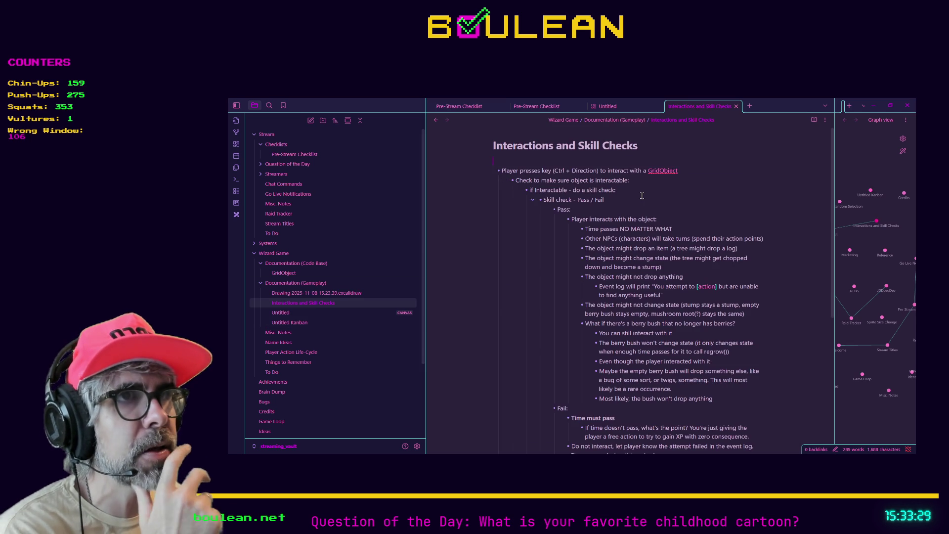
# - Scroll through the Interactions and Skill Checks note's pass, fail and not-interactable outline
pyautogui.scroll(-1, 686, 198)
pyautogui.scroll(-4, 685, 198)
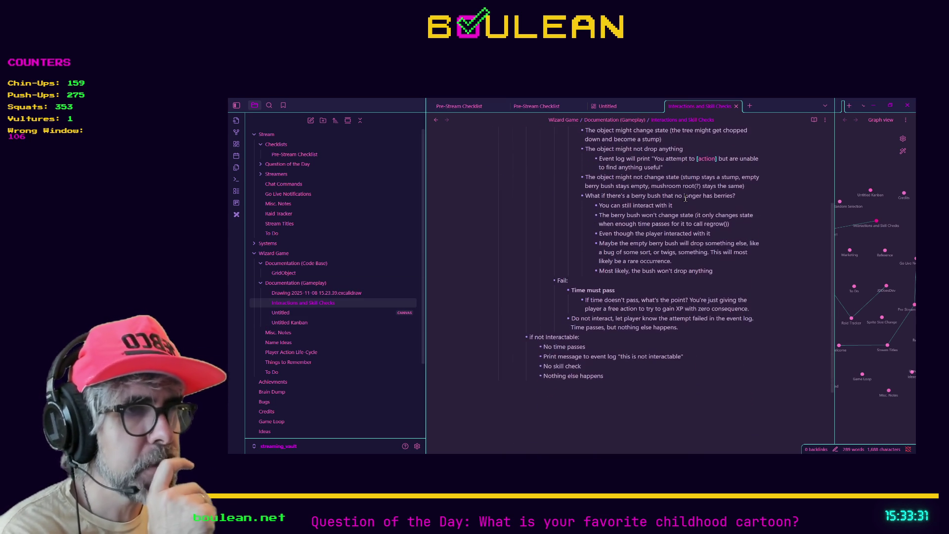
pyautogui.scroll(5, 692, 292)
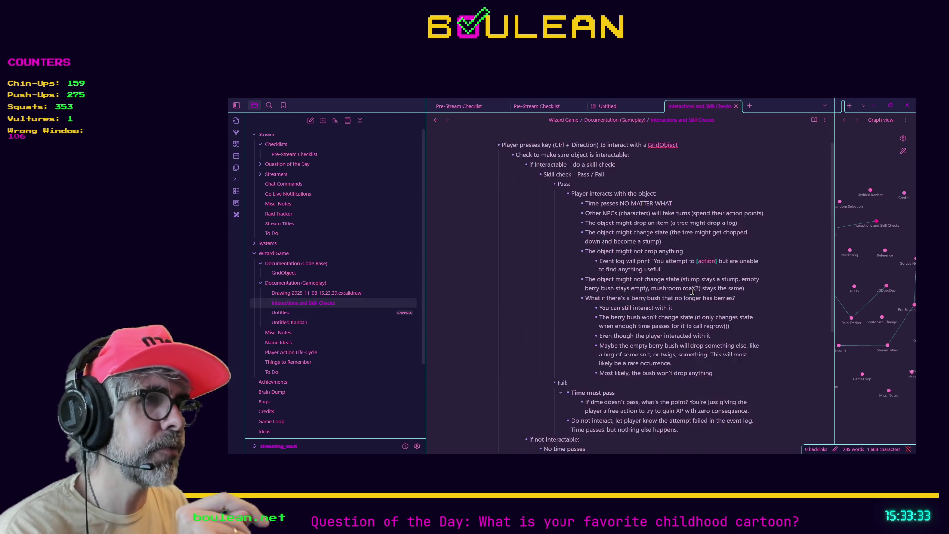
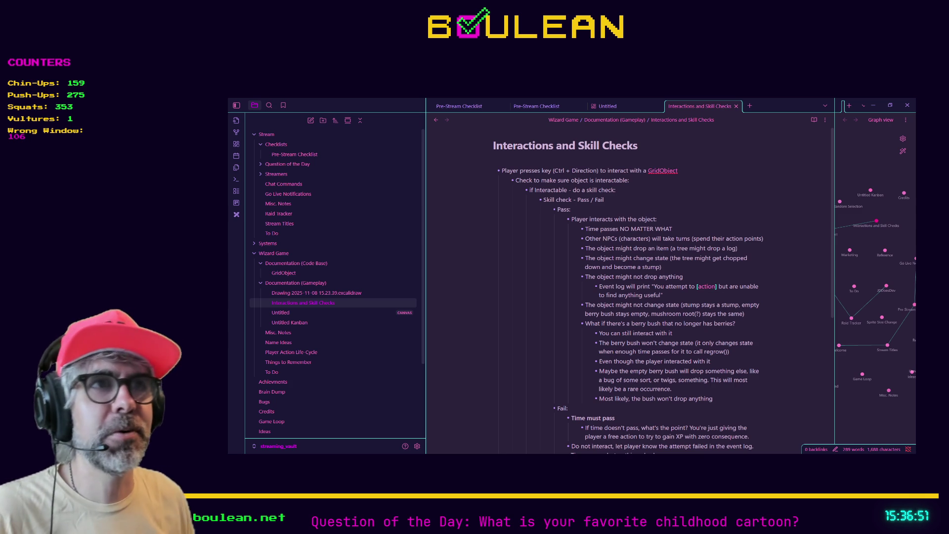
# - Open the existing Box and Circle drawing
pyautogui.click(678, 218)
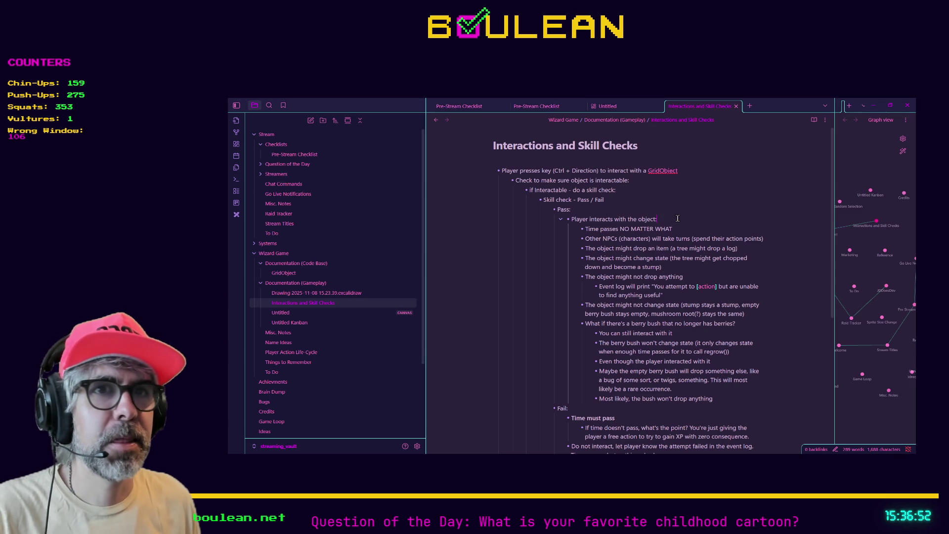
pyautogui.click(323, 293)
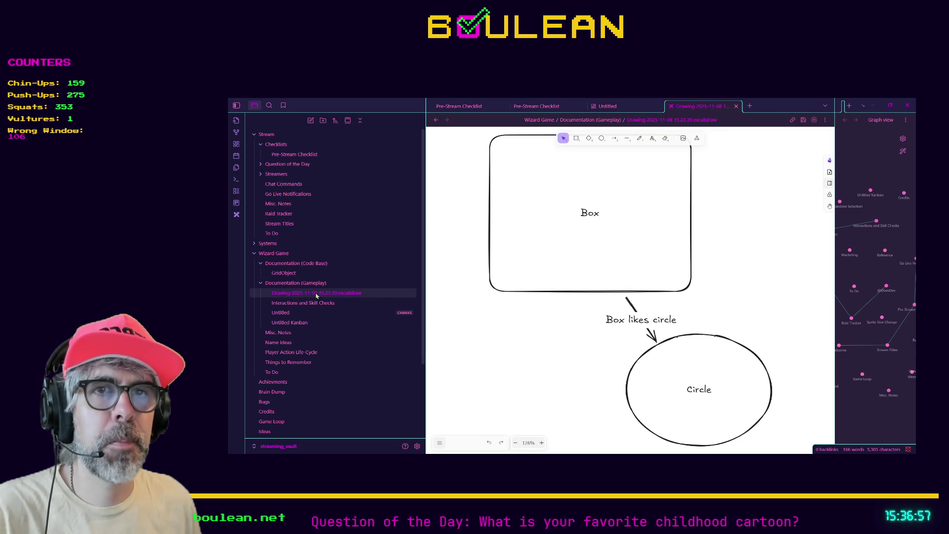
pyautogui.scroll(-1, 318, 295)
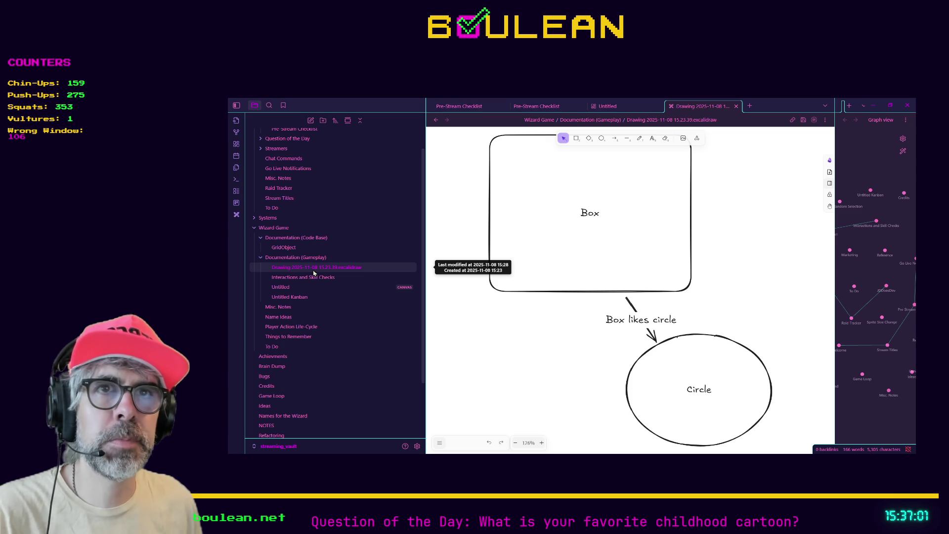
# - Move the Box and Circle drawing from Documentation (Gameplay) into the Wizard Game folder
pyautogui.moveTo(313, 272)
pyautogui.mouseDown()
pyautogui.moveTo(303, 243)
pyautogui.moveTo(285, 233)
pyautogui.moveTo(311, 265)
pyautogui.moveTo(272, 232)
pyautogui.mouseUp()
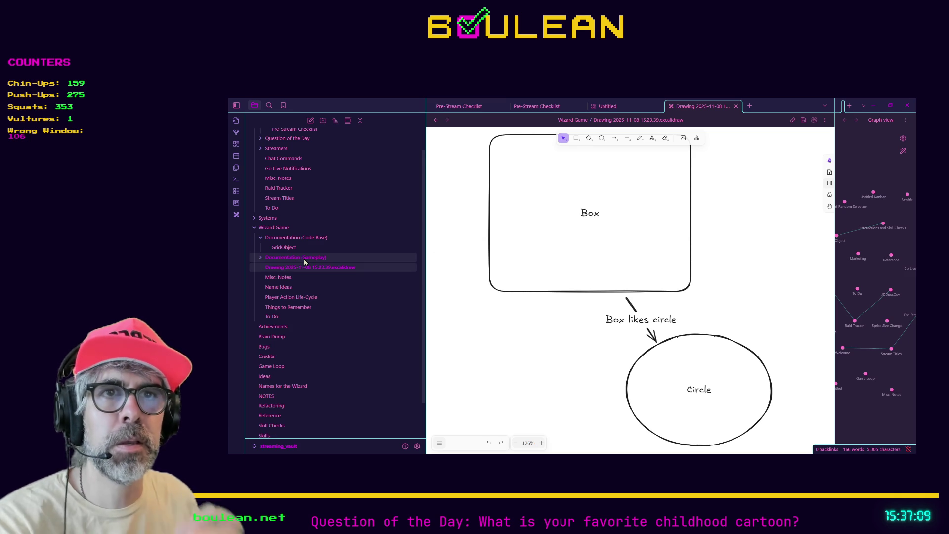
pyautogui.rightClick(291, 263)
pyautogui.press('Escape')
pyautogui.rightClick(291, 263)
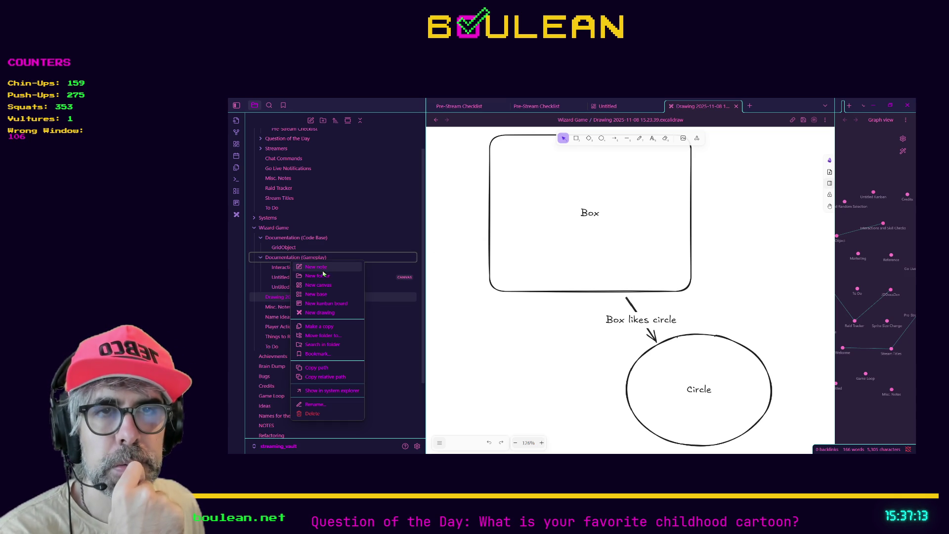
# - Create a drawing in Documentation (Gameplay) named 'Interactions and Skill Checks Flow Chart' and open it
pyautogui.click(333, 314)
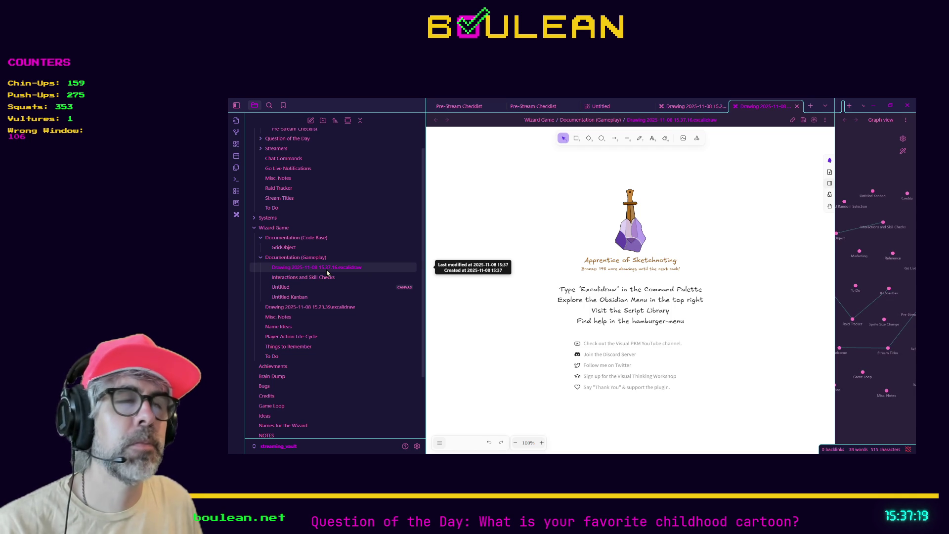
pyautogui.press('F2')
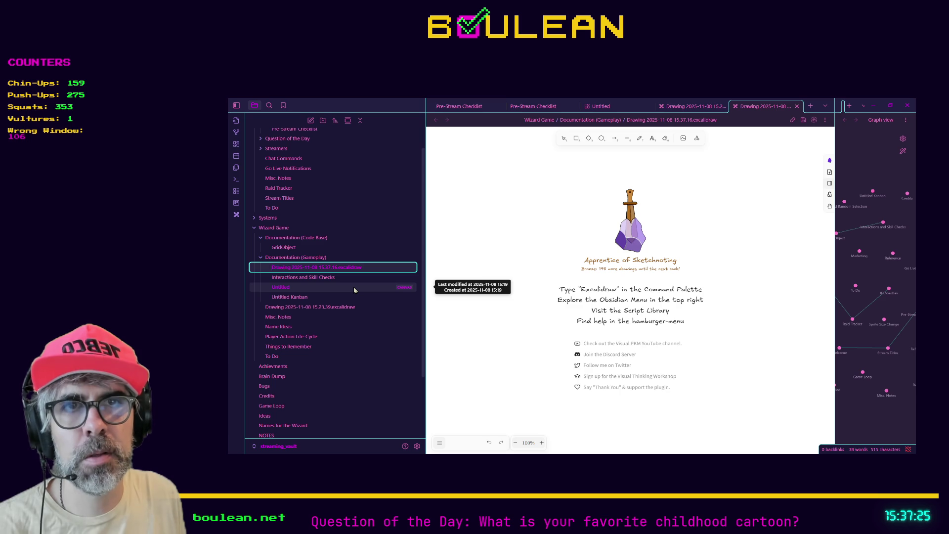
pyautogui.press('Home')
pyautogui.write('ctions an')
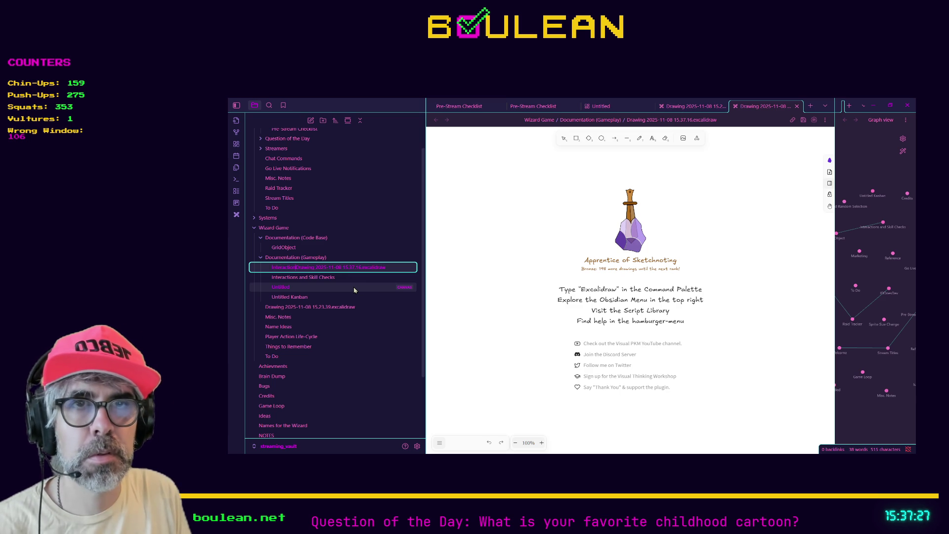
pyautogui.write('d Skill ')
pyautogui.write('Checks')
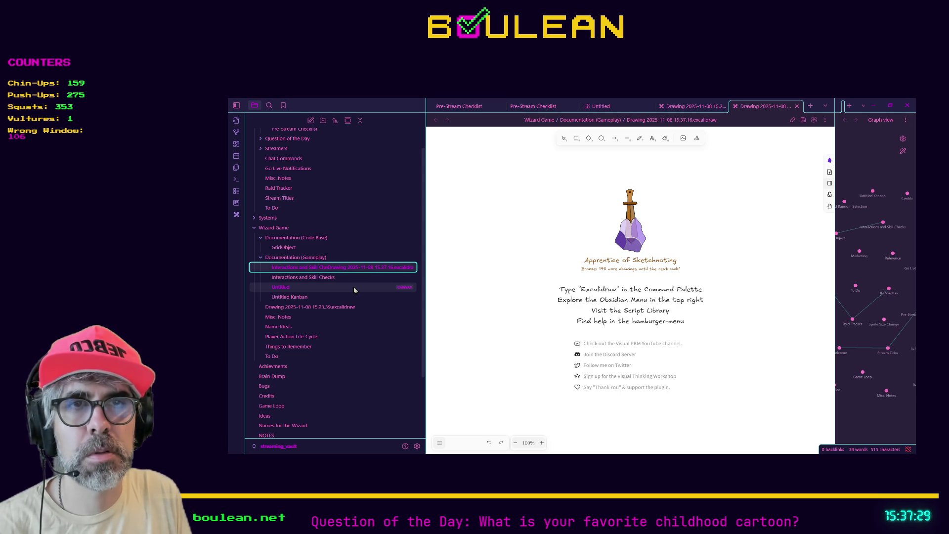
pyautogui.write(' Flow Chart')
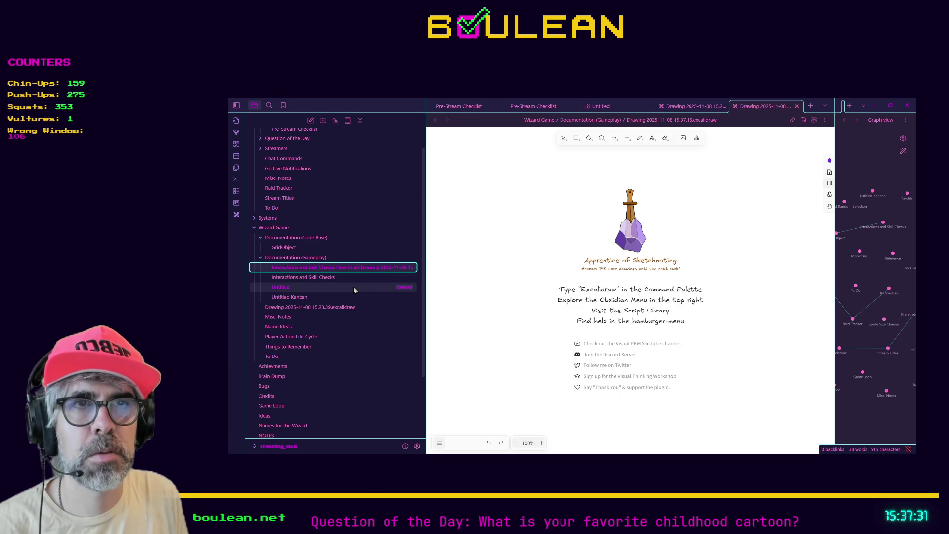
pyautogui.hotkey('shift', 'End')
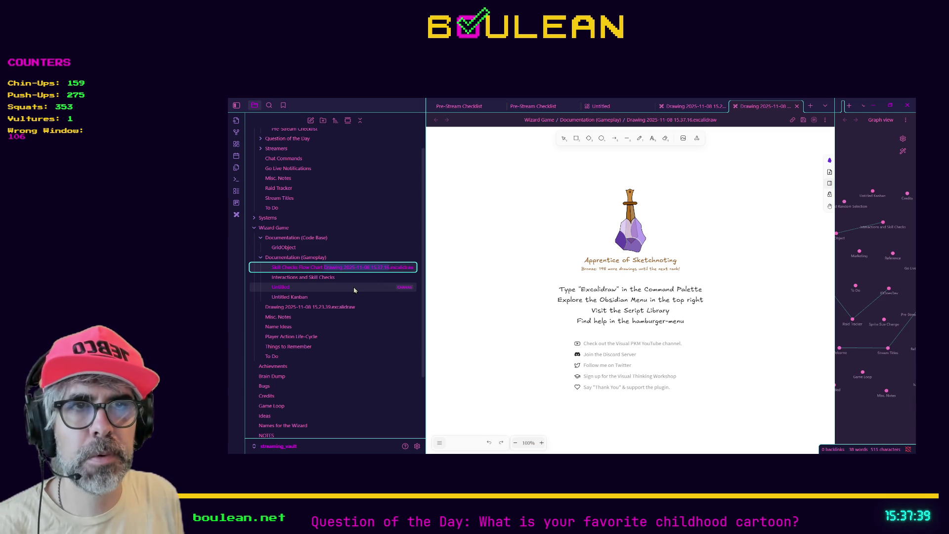
pyautogui.press('BackSpace')
pyautogui.press('Return')
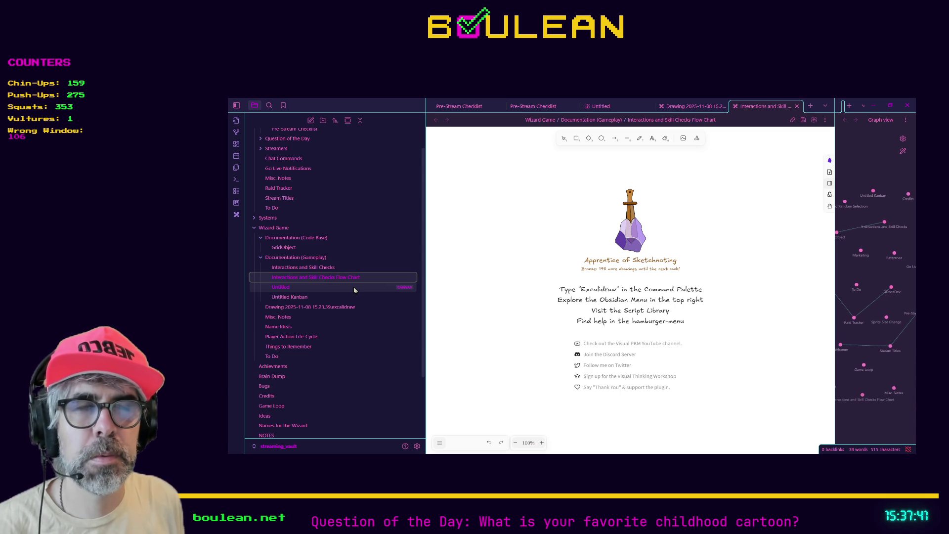
pyautogui.click(327, 278)
pyautogui.click(327, 280)
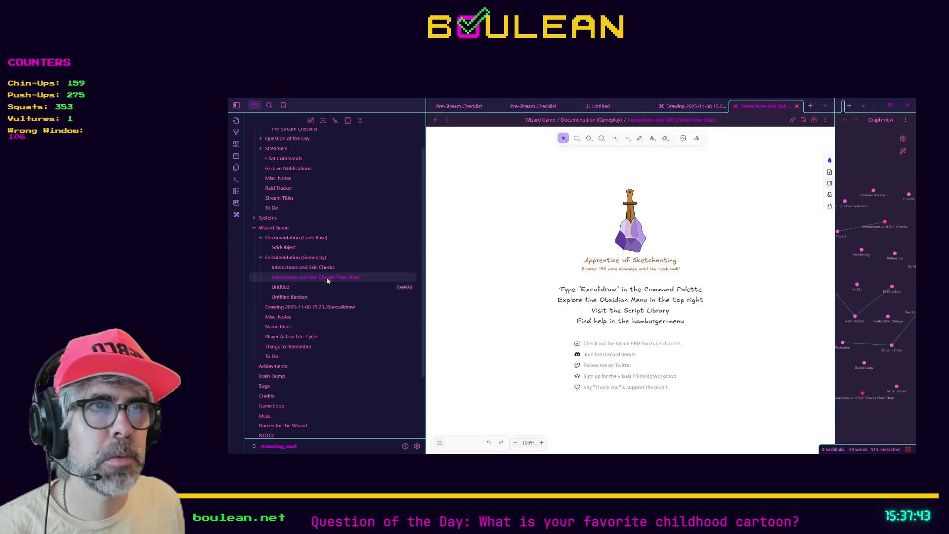
pyautogui.rightClick(328, 281)
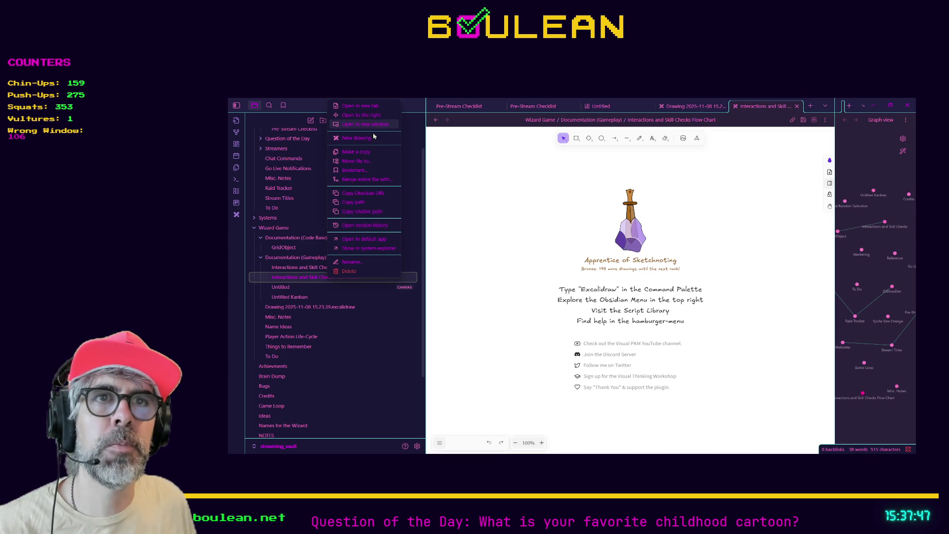
# - Reveal the Flow Chart drawing file in the system file browser, then return to its empty canvas
pyautogui.click(378, 253)
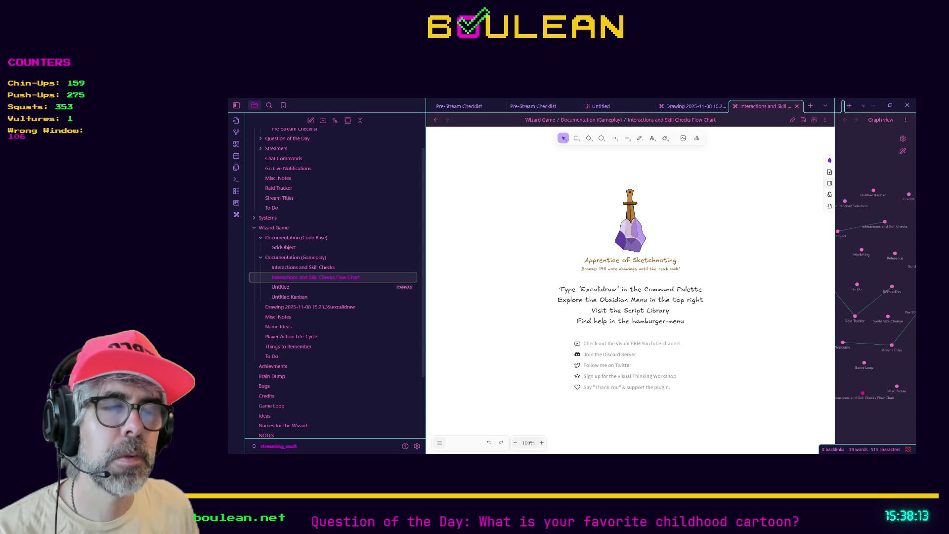
pyautogui.click(554, 241)
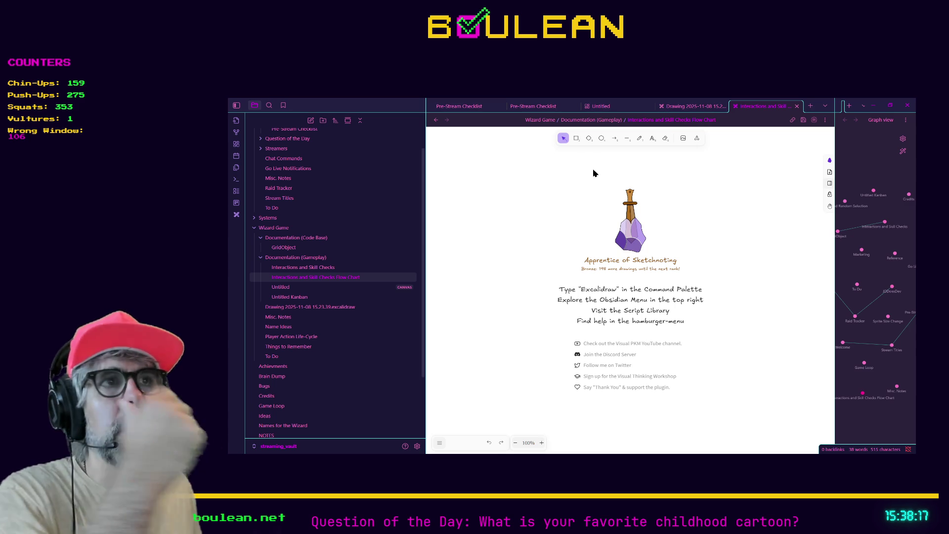
pyautogui.click(601, 139)
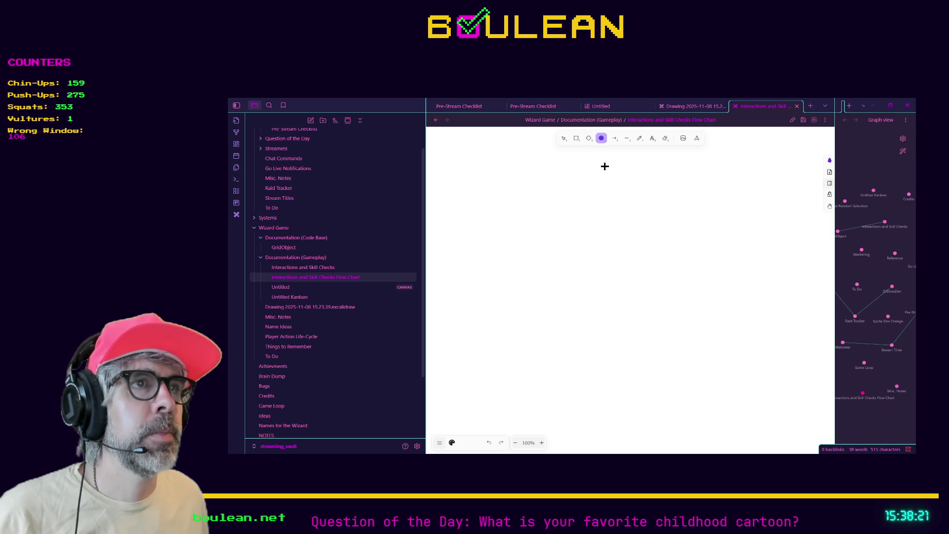
# - Draw a diamond labelled 'Player Presses Interact' on the canvas
pyautogui.click(589, 139)
pyautogui.moveTo(620, 180)
pyautogui.mouseDown()
pyautogui.moveTo(684, 273)
pyautogui.moveTo(735, 297)
pyautogui.mouseUp()
pyautogui.doubleClick(674, 240)
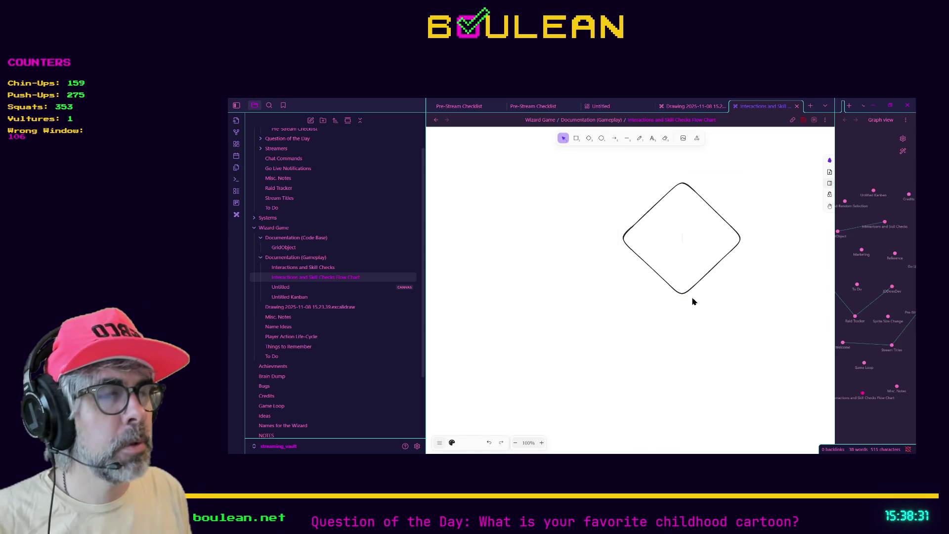
pyautogui.write('Player')
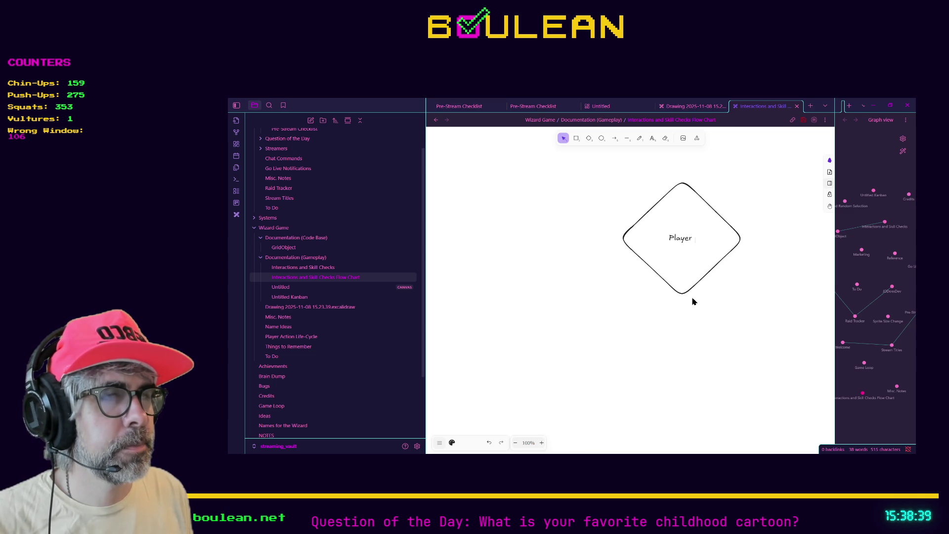
pyautogui.write('Moves')
pyautogui.press('BackSpace')
pyautogui.press('BackSpace')
pyautogui.press('BackSpace')
pyautogui.write('Presses')
pyautogui.press('Return')
pyautogui.write('Interact')
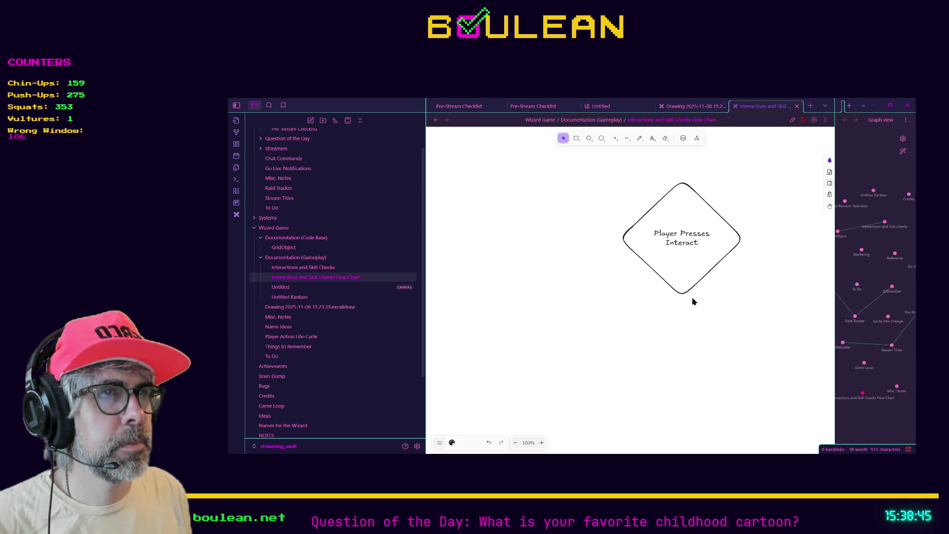
pyautogui.click(693, 301)
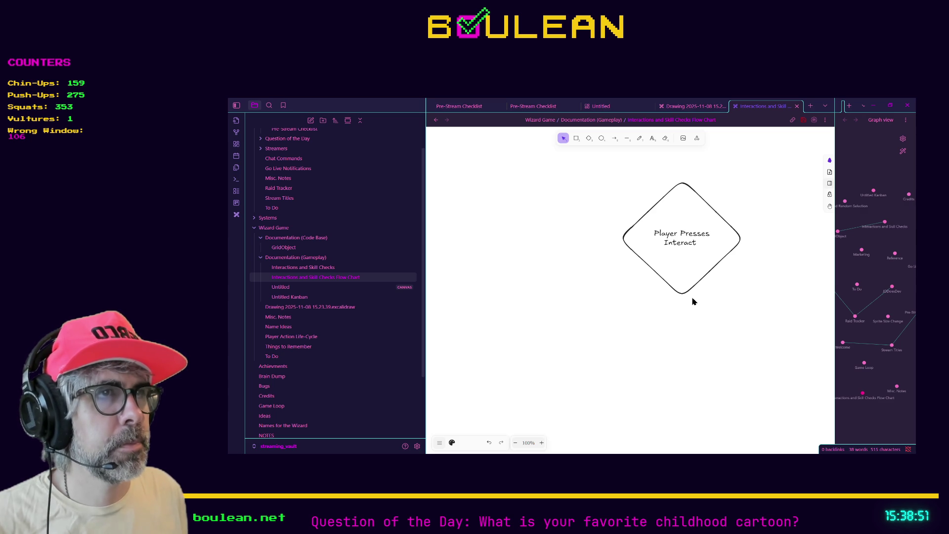
# - Reword the diamond label to 'Player Inputs Interact Command'
pyautogui.hotkey('shift', 'Left')
pyautogui.hotkey('shift', 'Left')
pyautogui.hotkey('shift', 'Left')
pyautogui.write('I')
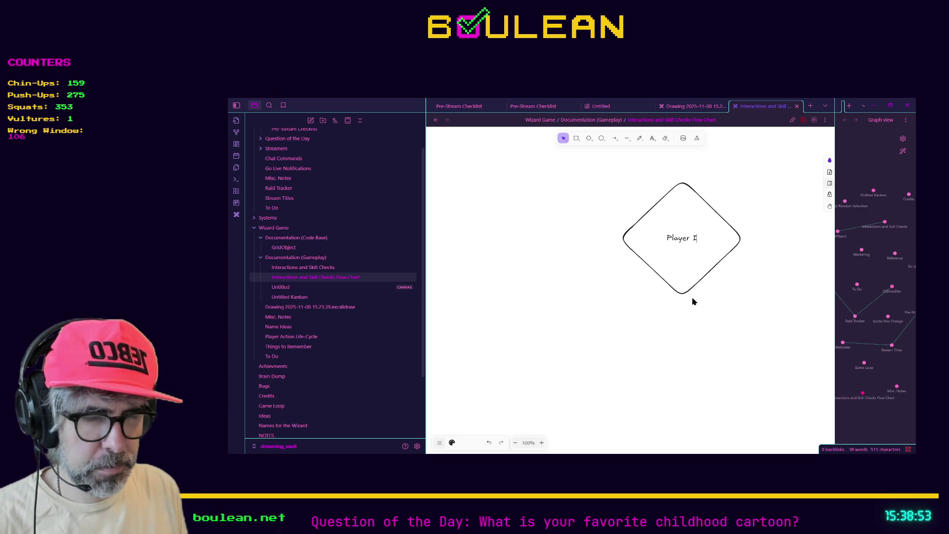
pyautogui.write('nputs Interac')
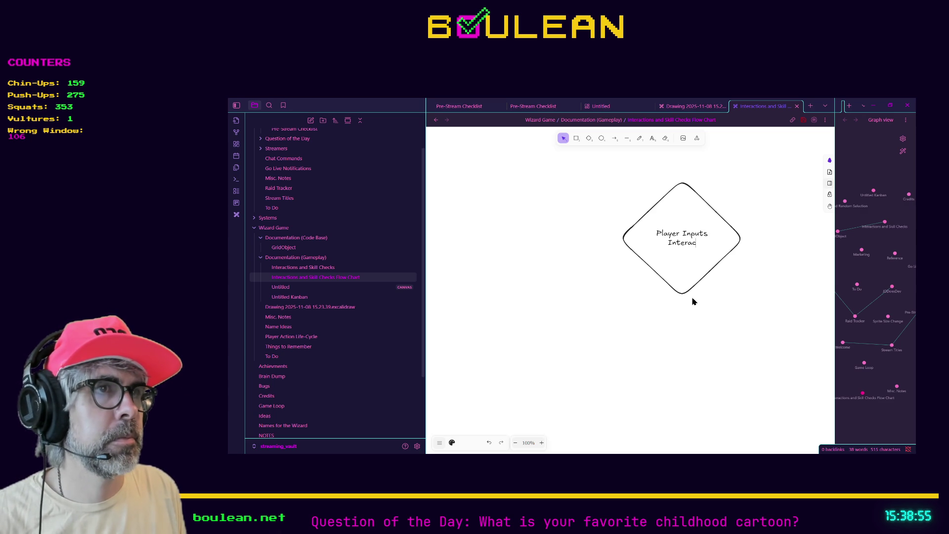
pyautogui.write('t C')
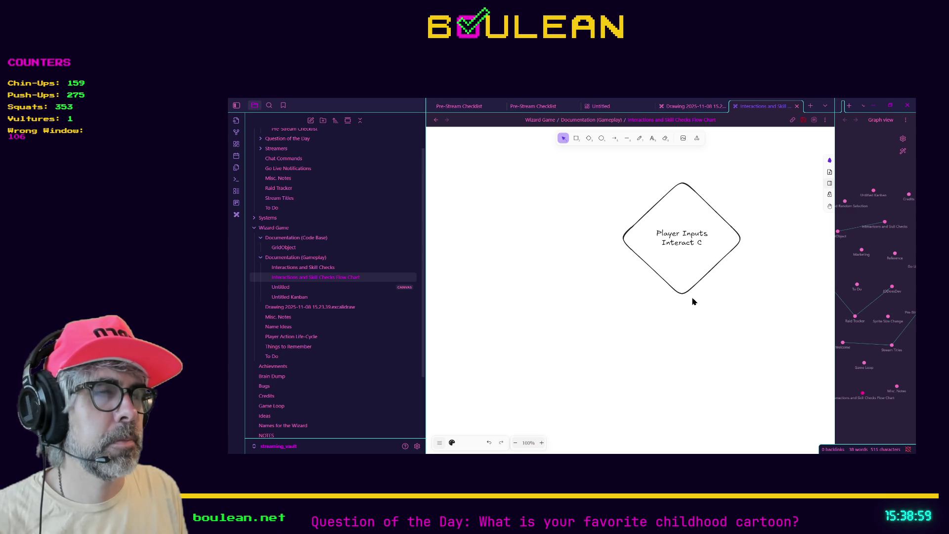
pyautogui.write('ommand')
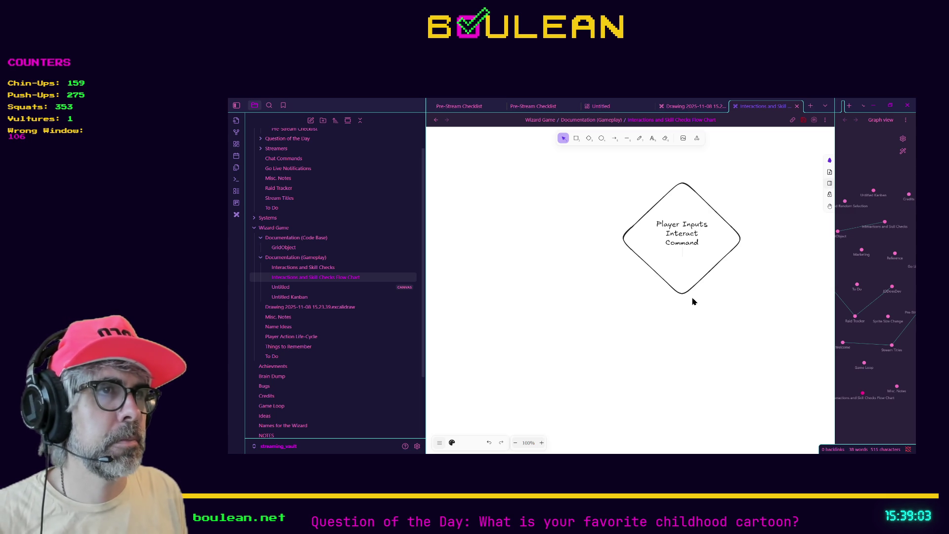
pyautogui.press('Escape')
# - Drag the 'Player Inputs Interact Command' diamond up and left, near the drawing's top
pyautogui.moveTo(691, 271); pyautogui.dragTo(643, 259)
pyautogui.scroll(3, 652, 311)
pyautogui.scroll(-8, 651, 310)
pyautogui.scroll(5, 652, 308)
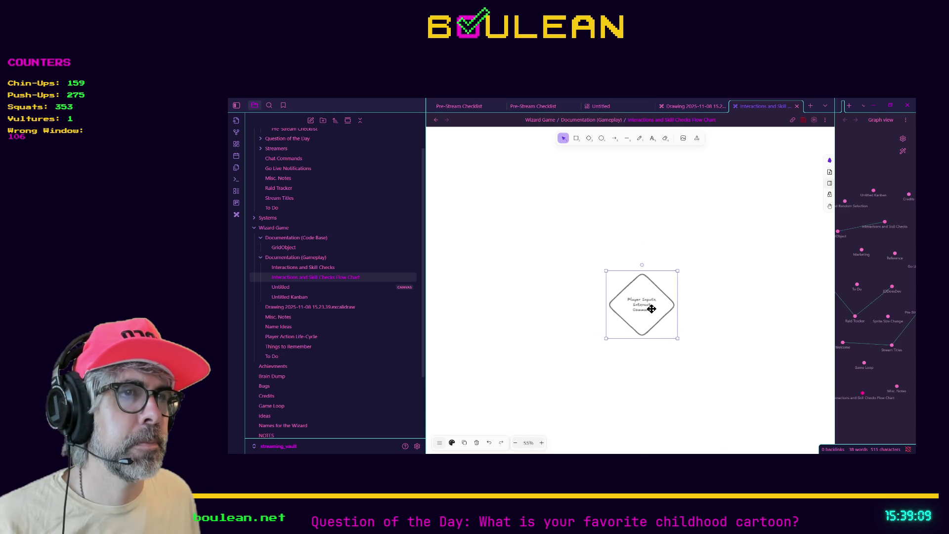
pyautogui.scroll(2, 652, 308)
pyautogui.scroll(-1, 652, 309)
pyautogui.moveTo(646, 357); pyautogui.dragTo(639, 228)
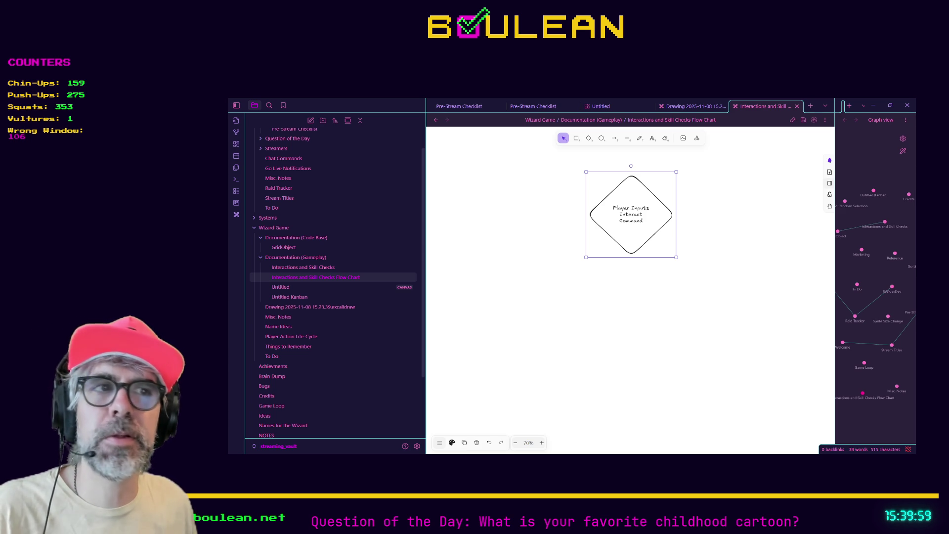
pyautogui.click(592, 273)
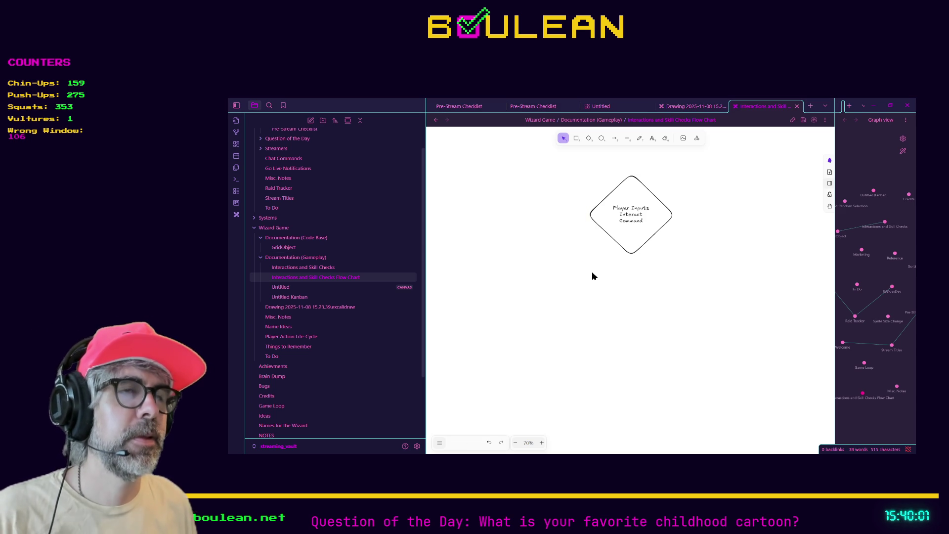
pyautogui.click(620, 246)
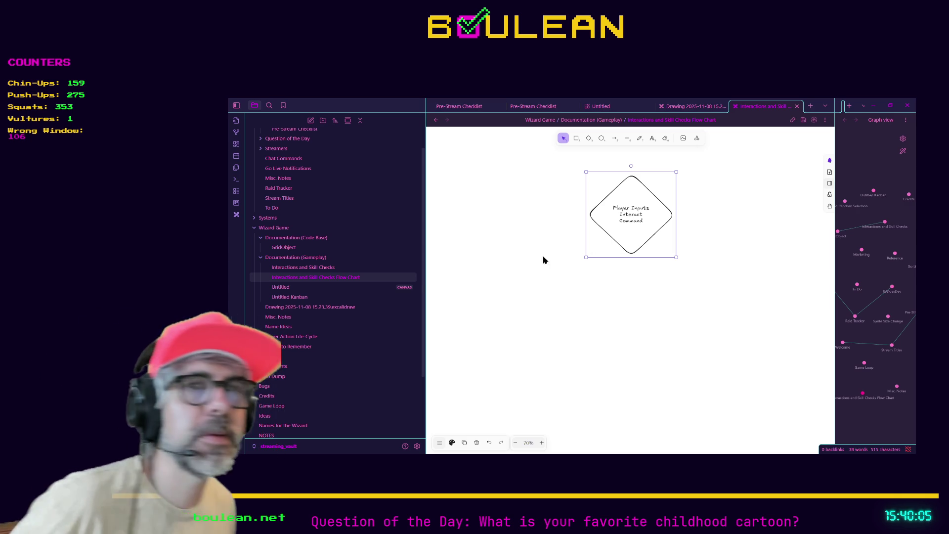
# - Open the Interactions and Skill Checks note in a split pane
pyautogui.click(322, 268)
pyautogui.rightClick(321, 273)
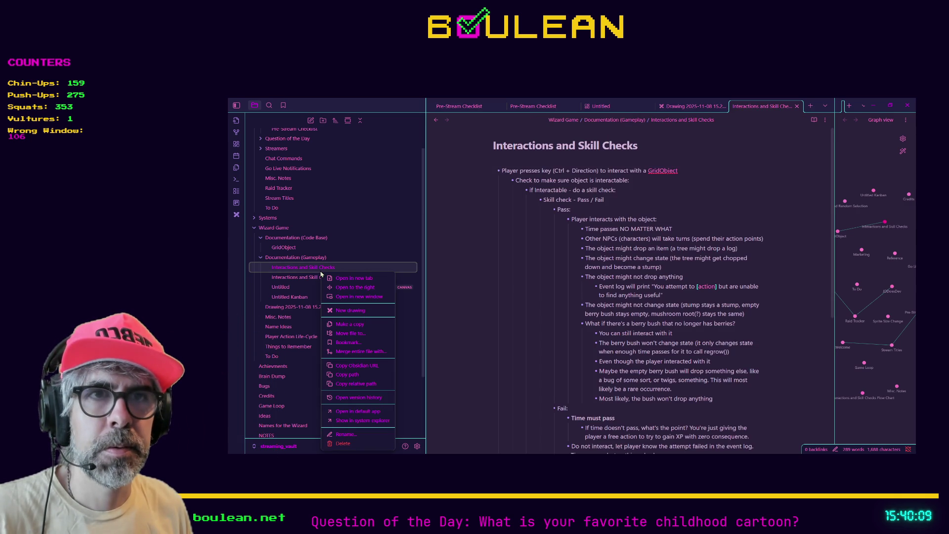
pyautogui.click(354, 287)
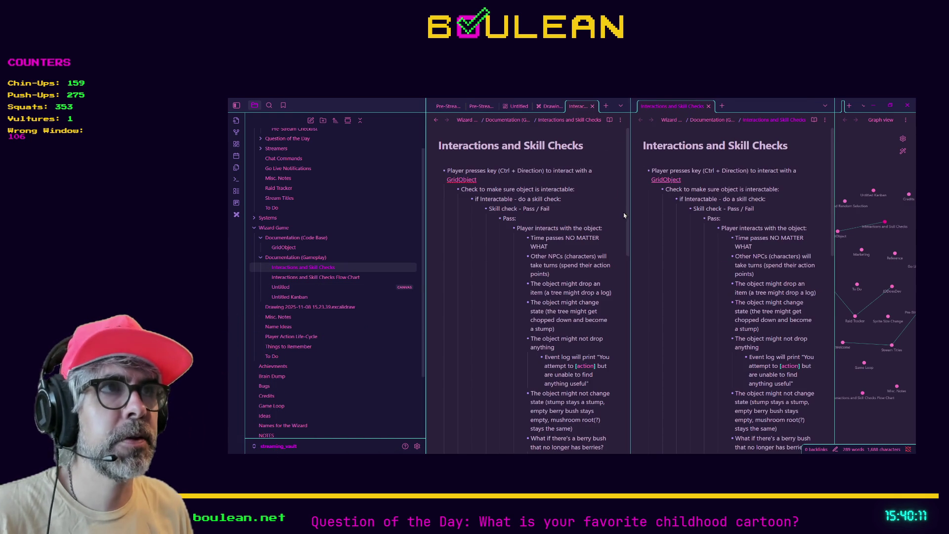
# - Resize the drawing and note panes so they sit side by side
pyautogui.click(544, 109)
pyautogui.moveTo(424, 200); pyautogui.dragTo(331, 199)
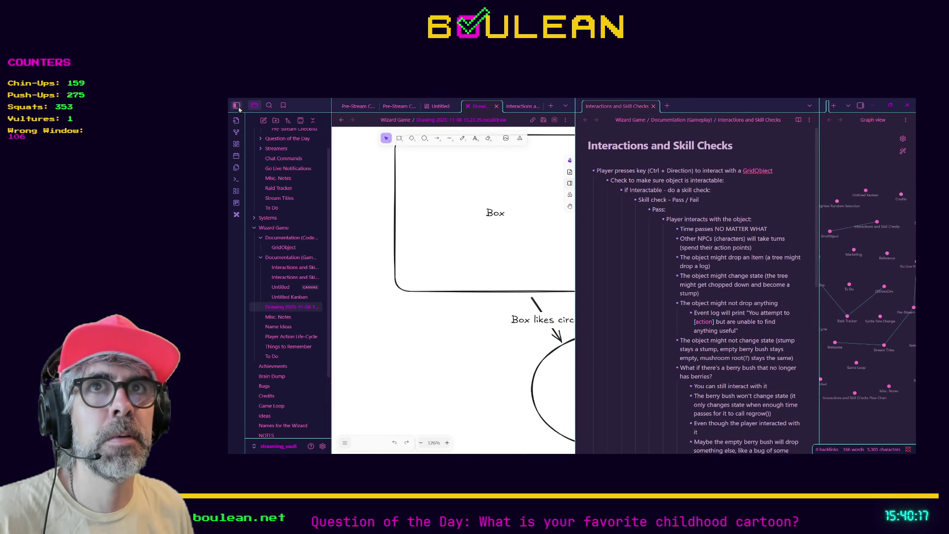
pyautogui.click(237, 105)
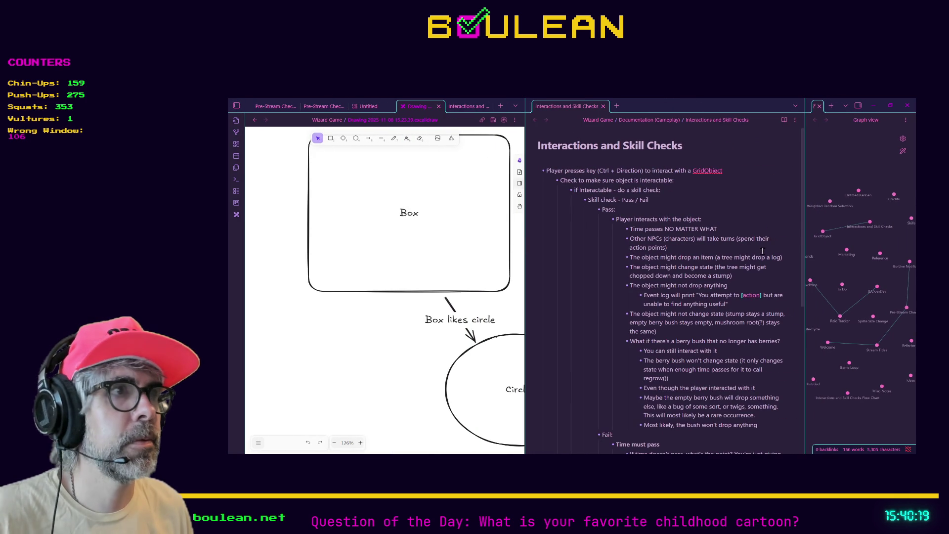
pyautogui.moveTo(806, 250); pyautogui.dragTo(839, 250)
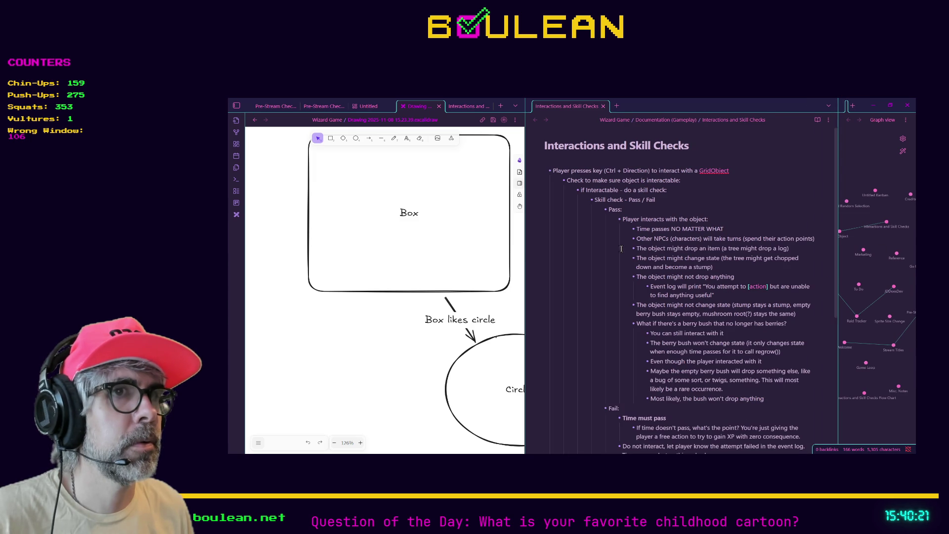
pyautogui.moveTo(526, 250); pyautogui.dragTo(650, 247)
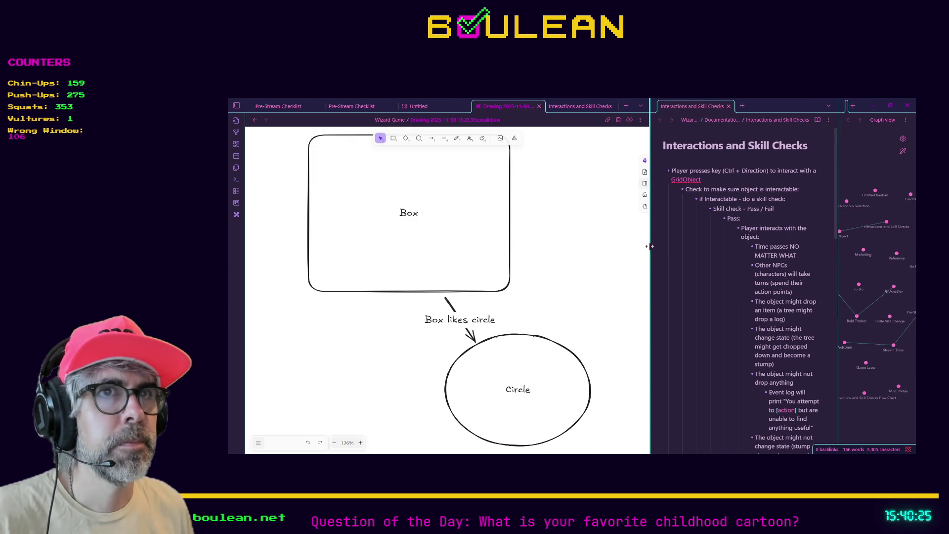
pyautogui.scroll(-2, 483, 242)
pyautogui.scroll(-2, 483, 242)
pyautogui.keyDown('ctrl'); pyautogui.scroll(-5, 494, 226); pyautogui.keyUp('ctrl')
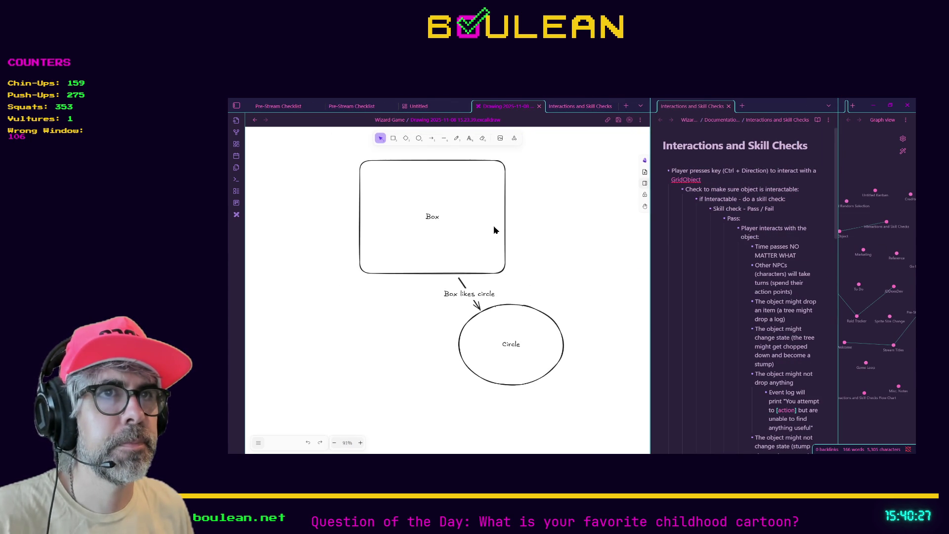
pyautogui.keyDown('ctrl'); pyautogui.scroll(-1, 494, 229); pyautogui.keyUp('ctrl')
pyautogui.scroll(1, 495, 230)
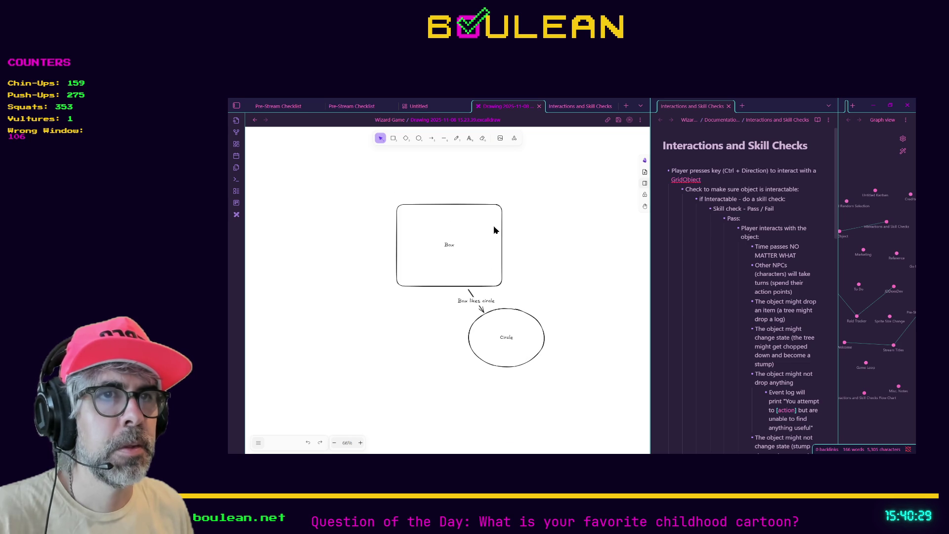
# - Close the test drawing and Untitled canvas, and open the Interactions and Skill Checks Flow Chart drawing
pyautogui.click(237, 106)
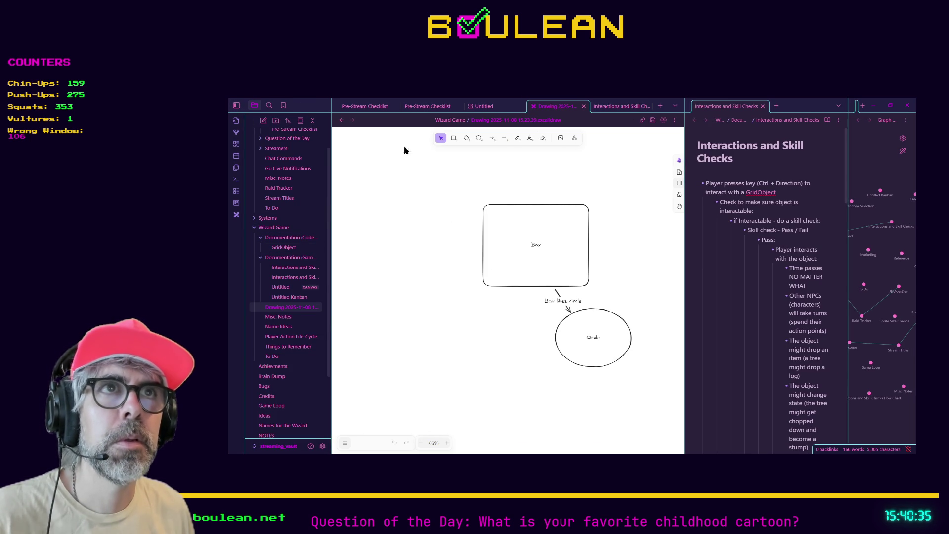
pyautogui.click(584, 105)
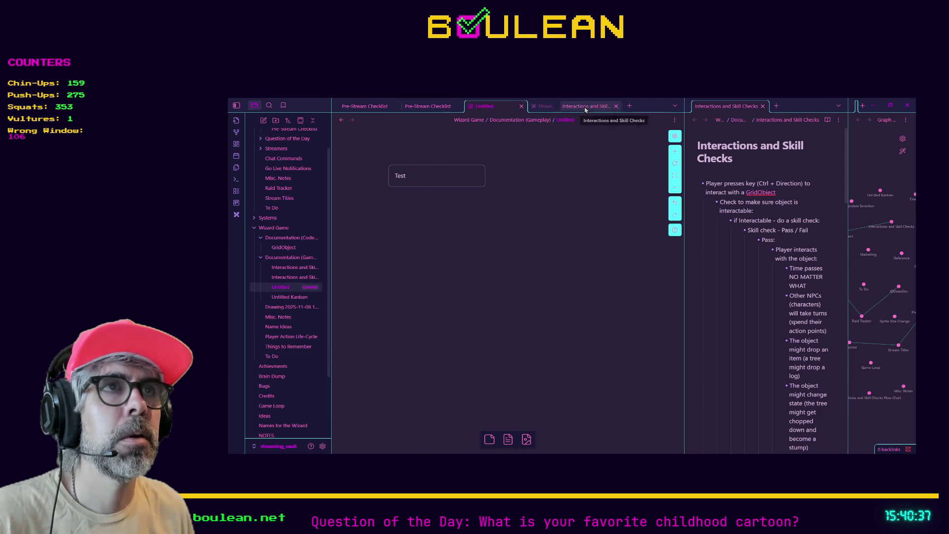
pyautogui.click(555, 106)
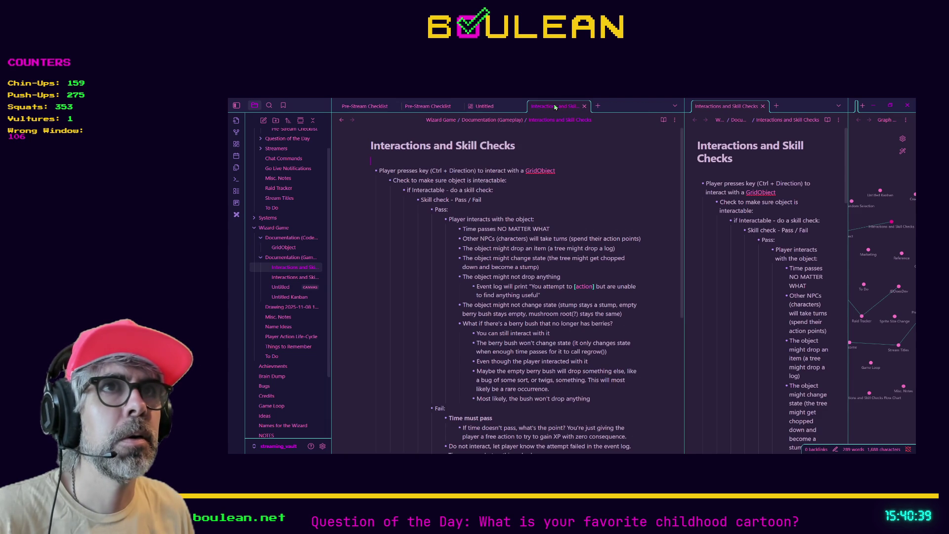
pyautogui.click(525, 108)
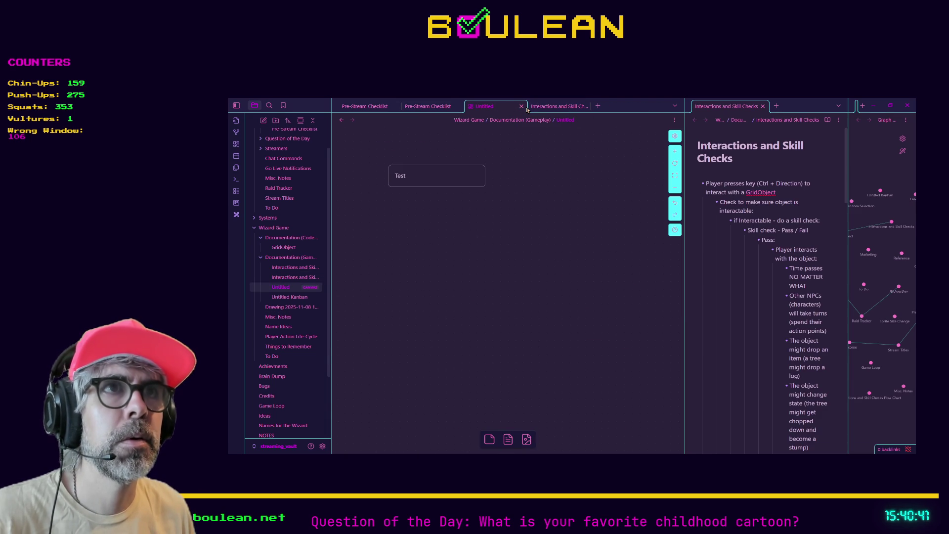
pyautogui.click(521, 106)
pyautogui.click(523, 108)
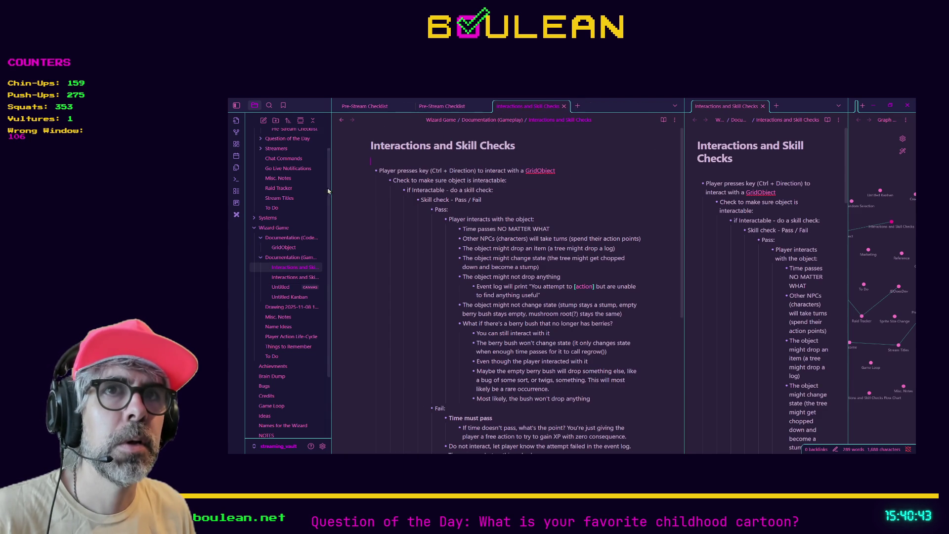
pyautogui.click(292, 279)
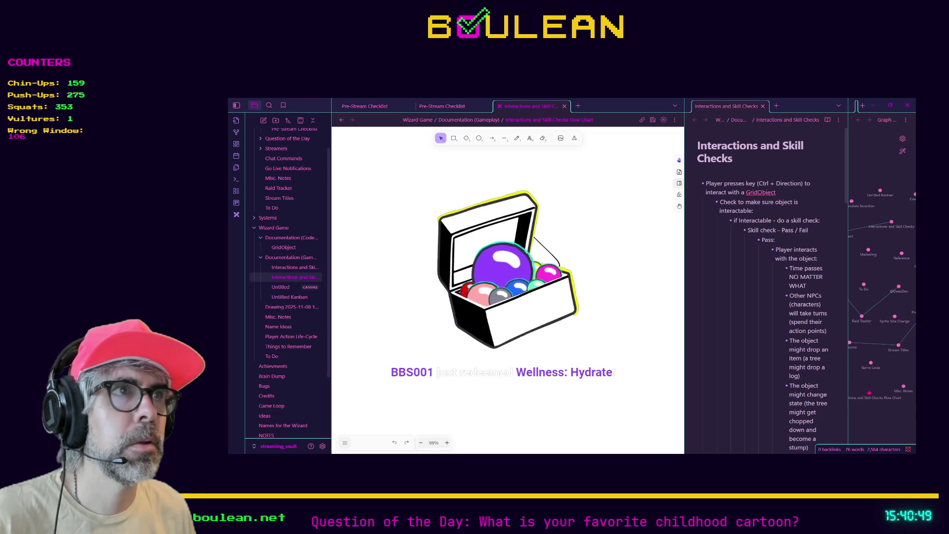
# - Widen the reference note pane, then draw a trial box below the diamond and delete it
pyautogui.moveTo(676, 284); pyautogui.dragTo(603, 289)
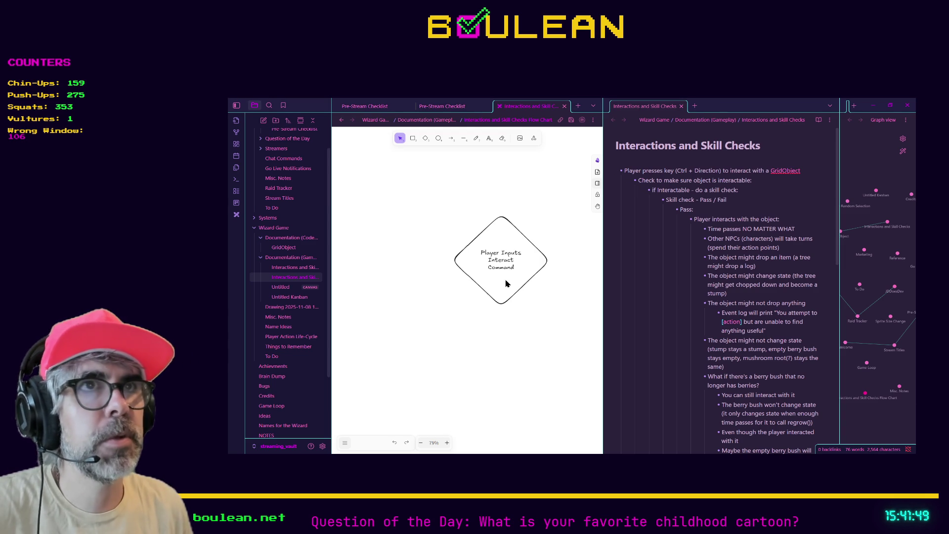
pyautogui.click(413, 139)
pyautogui.moveTo(472, 334)
pyautogui.mouseDown()
pyautogui.moveTo(543, 388)
pyautogui.moveTo(541, 398)
pyautogui.mouseUp()
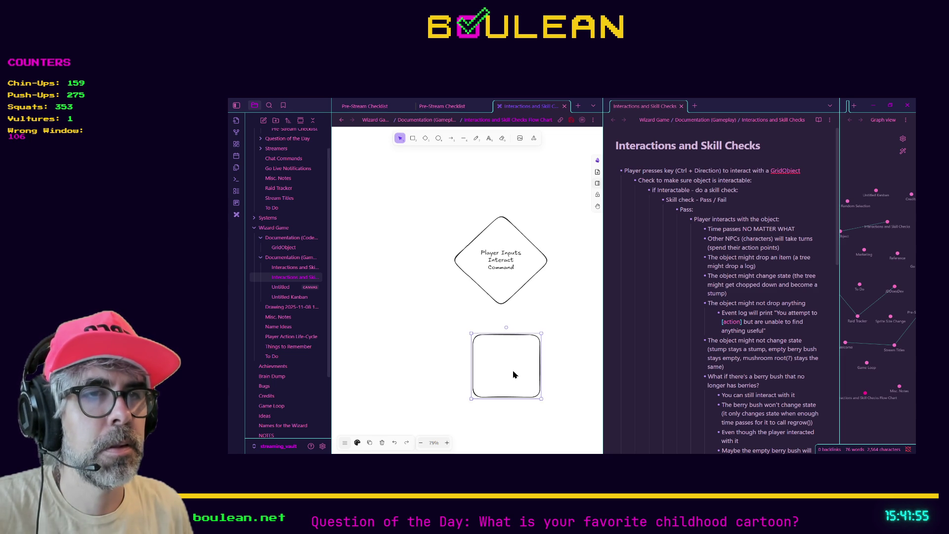
pyautogui.press('Delete')
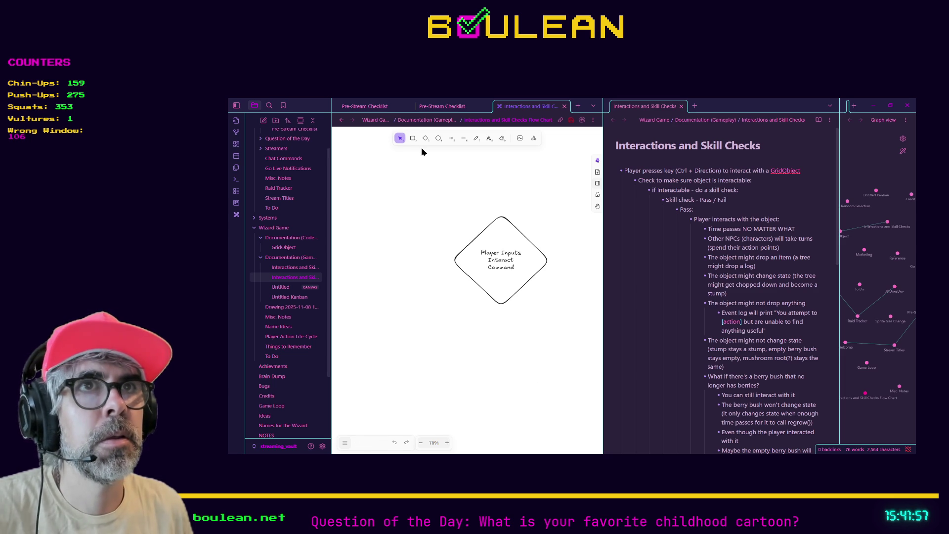
# - Draw a box under the diamond reading 'Check that Object is interactable'
pyautogui.press('r')
pyautogui.moveTo(473, 326); pyautogui.dragTo(537, 385)
pyautogui.doubleClick(508, 363)
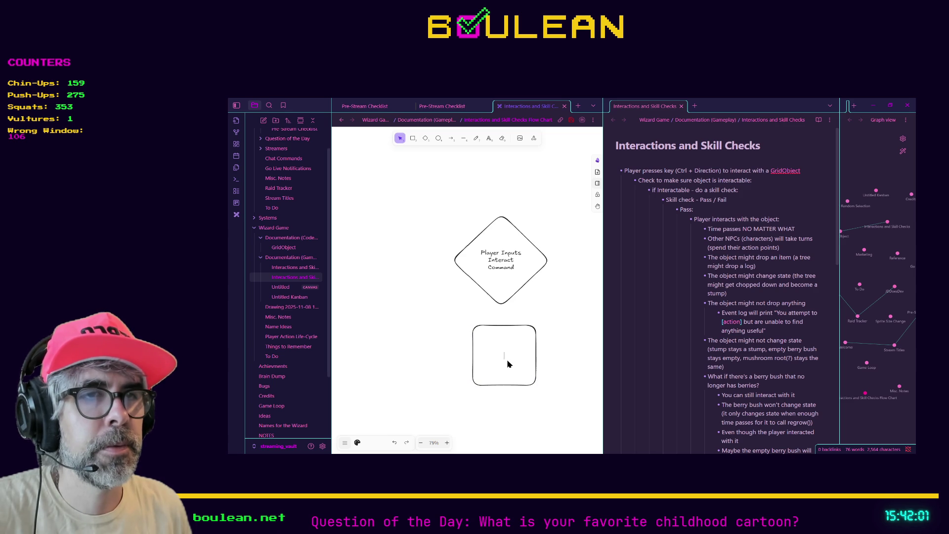
pyautogui.write('Check to')
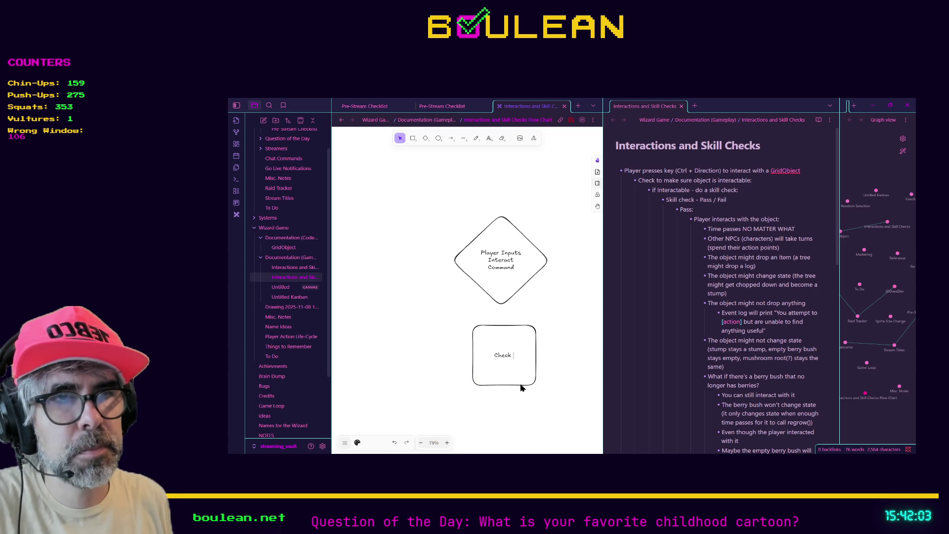
pyautogui.press('BackSpace')
pyautogui.press('BackSpace')
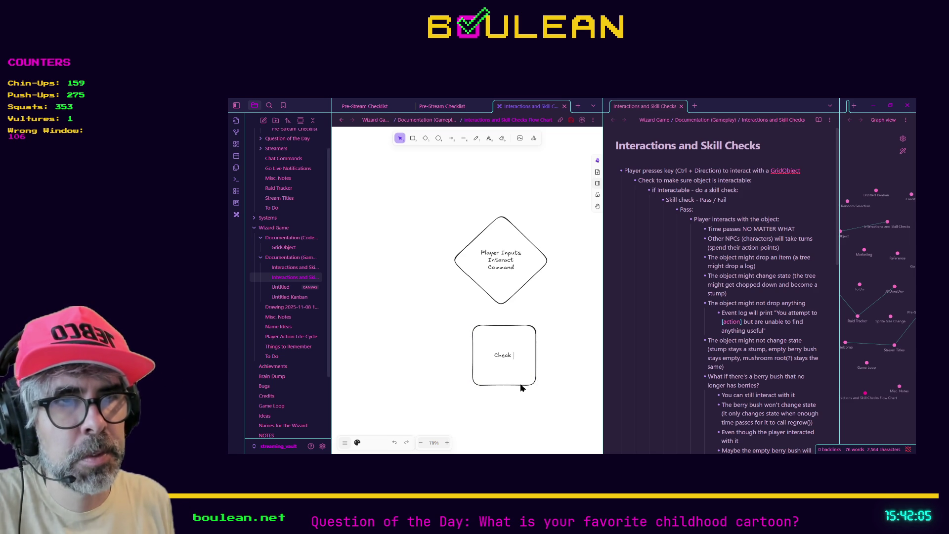
pyautogui.write('that ')
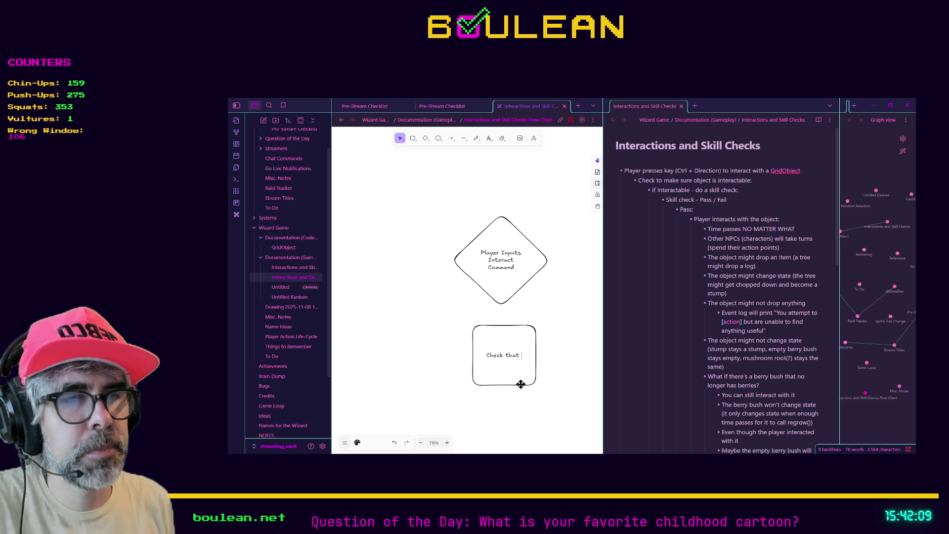
pyautogui.write('[[Gr')
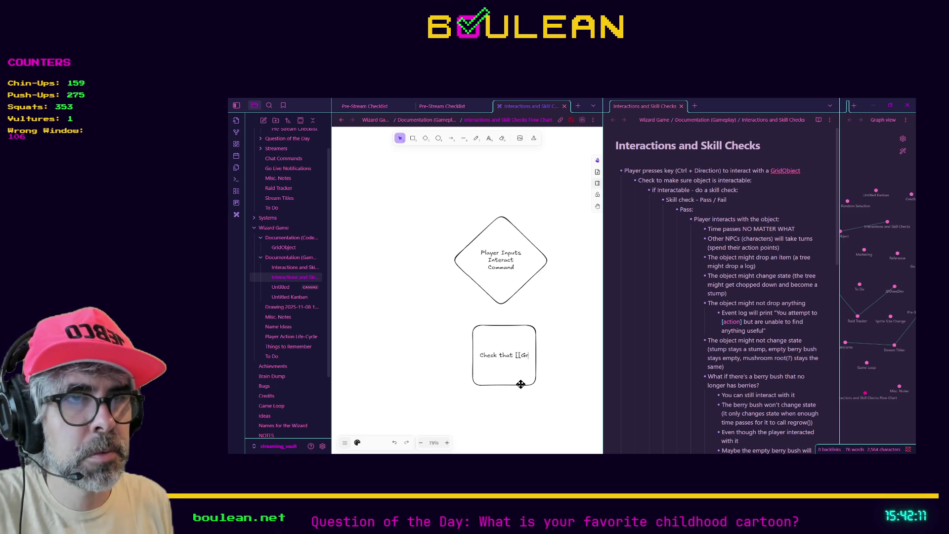
pyautogui.write('idObject]]')
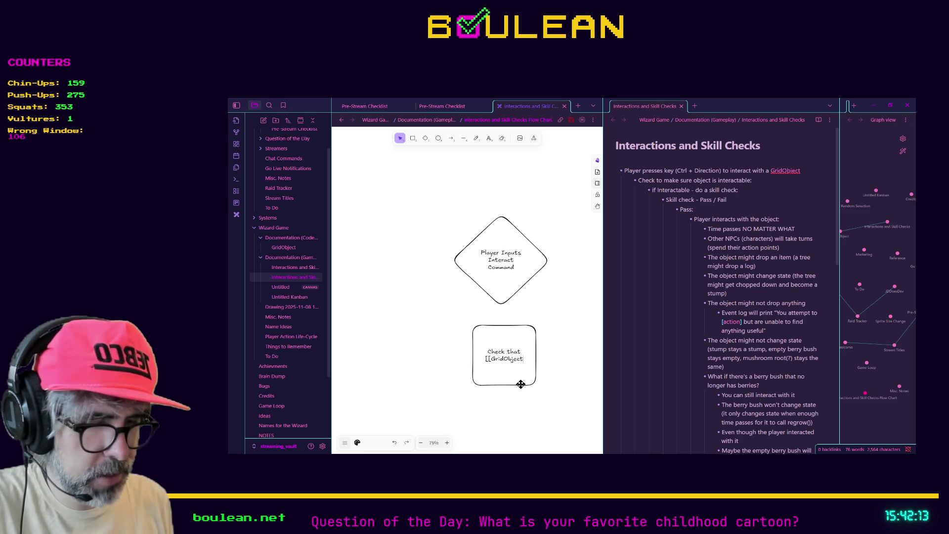
pyautogui.press('BackSpace')
pyautogui.press('BackSpace')
pyautogui.press('BackSpace')
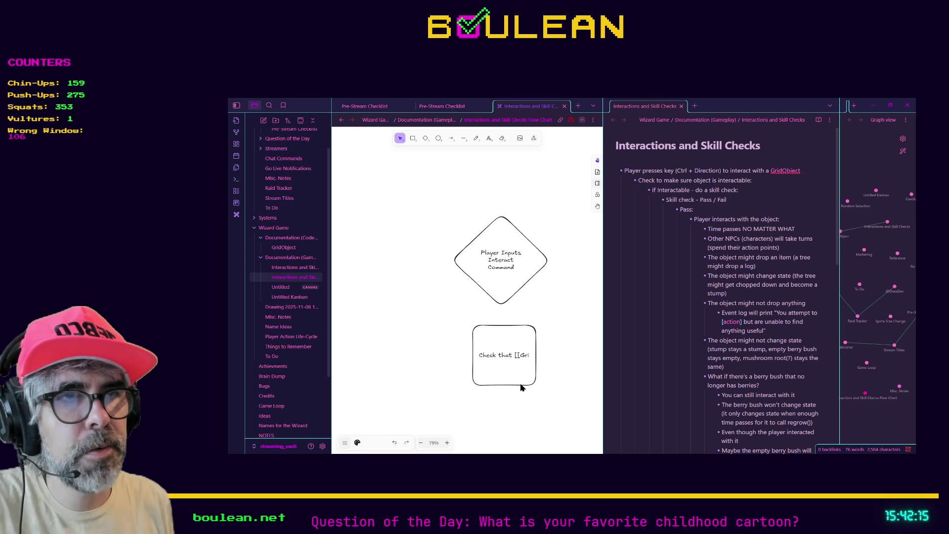
pyautogui.press('BackSpace')
pyautogui.press('BackSpace')
pyautogui.press('BackSpace')
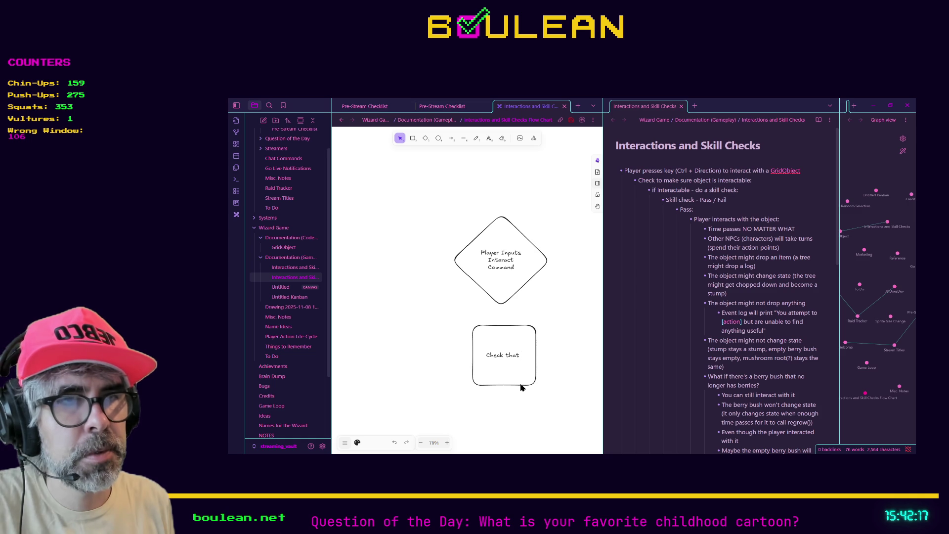
pyautogui.write('Object is interactable')
pyautogui.press('Return')
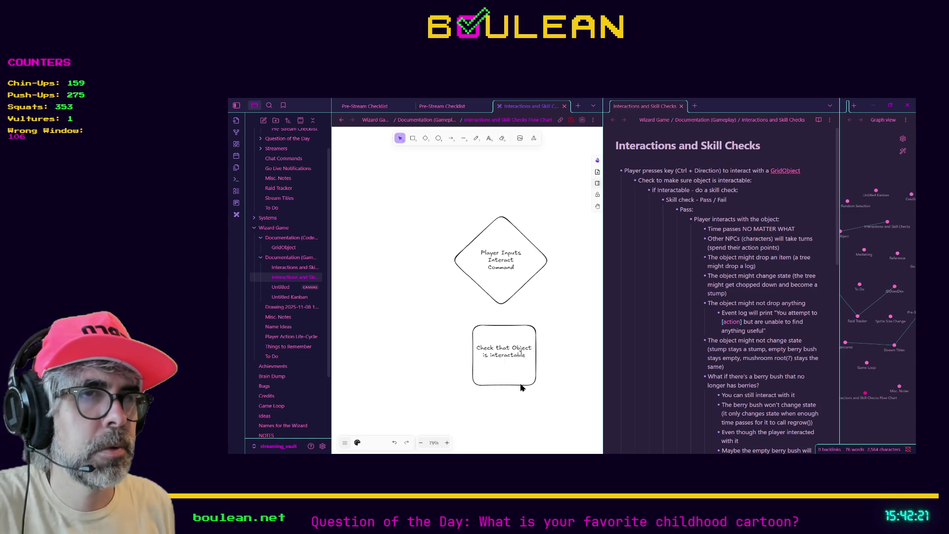
pyautogui.press('BackSpace')
pyautogui.press('Escape')
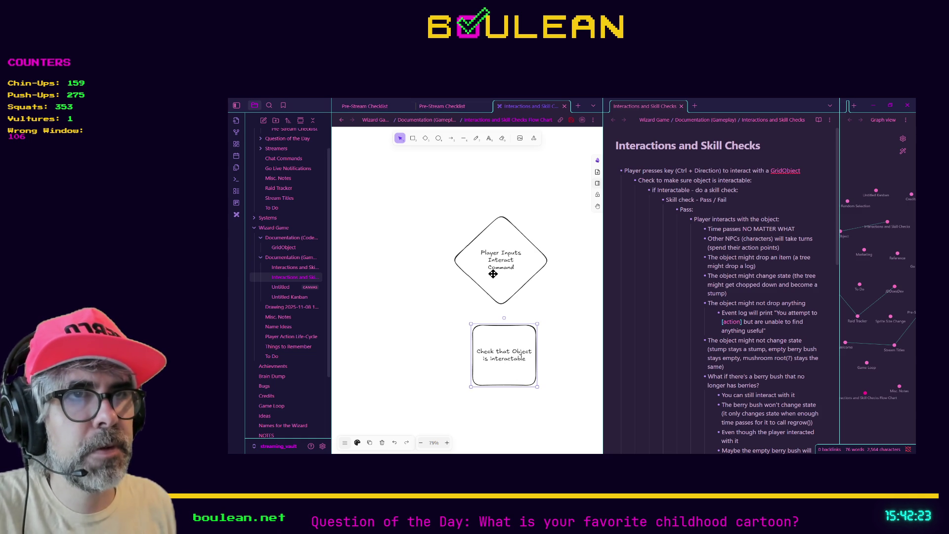
# - Change the diamond text to 'Player Inputs Command to interact with object in world'
pyautogui.click(502, 269)
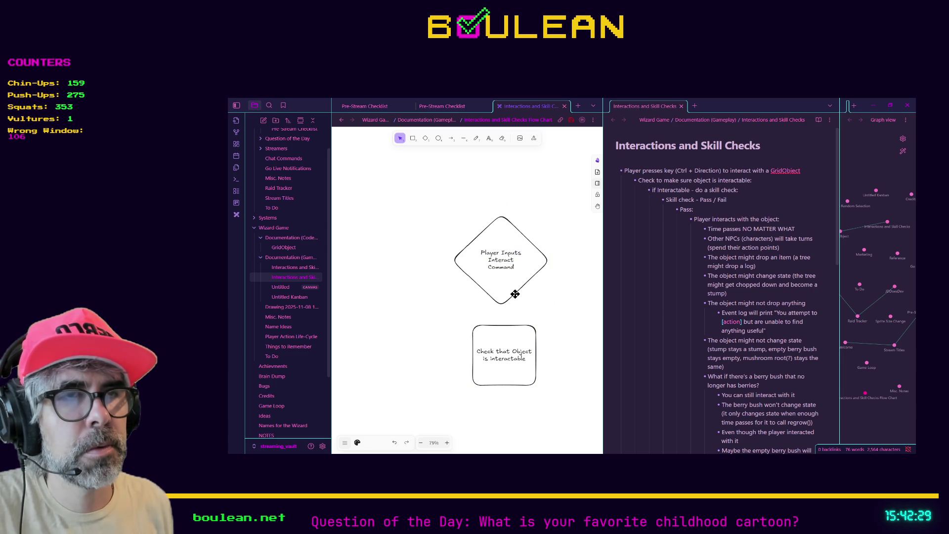
pyautogui.hotkey('ctrl', 'shift', 'Left')
pyautogui.hotkey('ctrl', 'shift', 'Left')
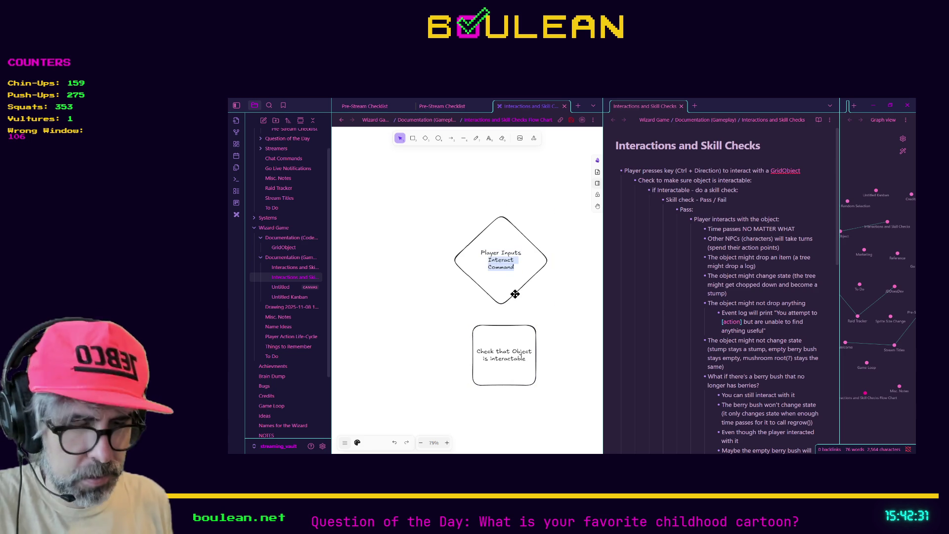
pyautogui.write('Command to interacyt')
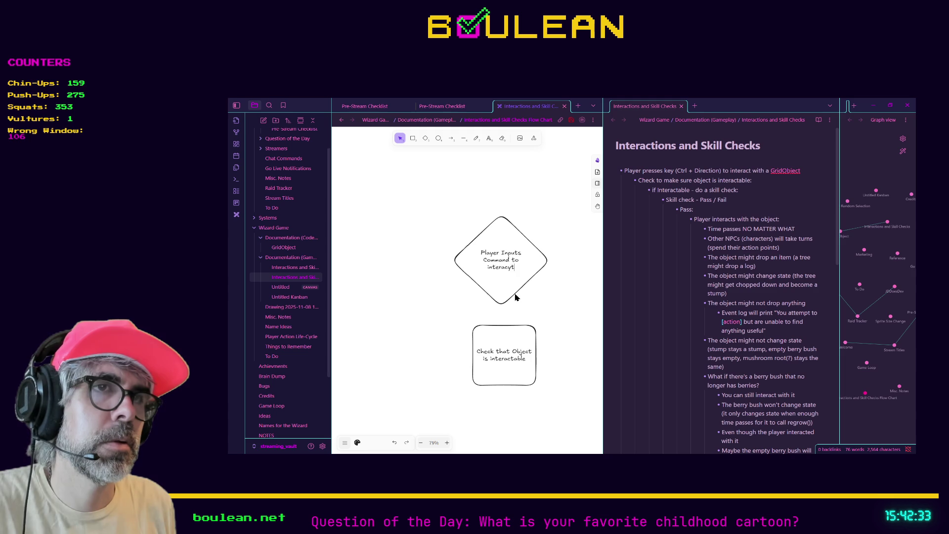
pyautogui.press('BackSpace')
pyautogui.press('BackSpace')
pyautogui.write('t with ')
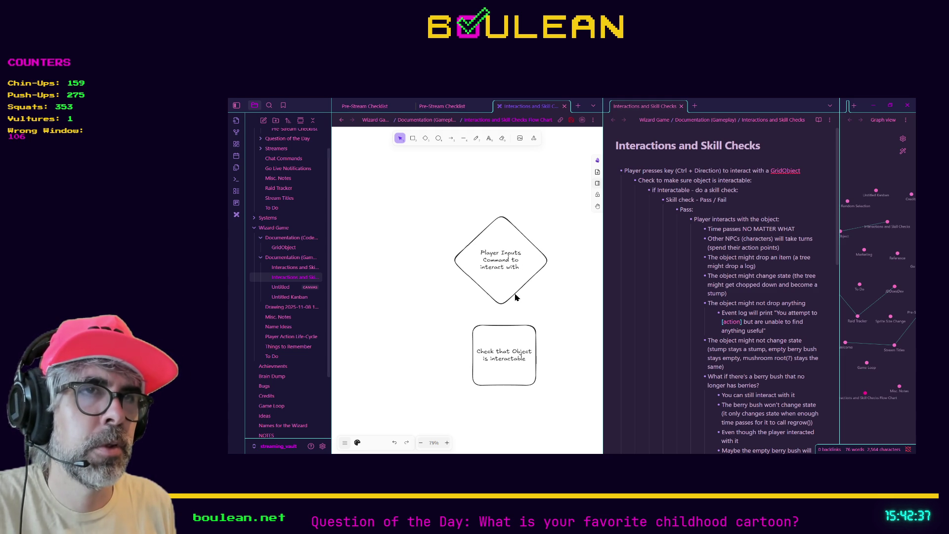
pyautogui.write('ob')
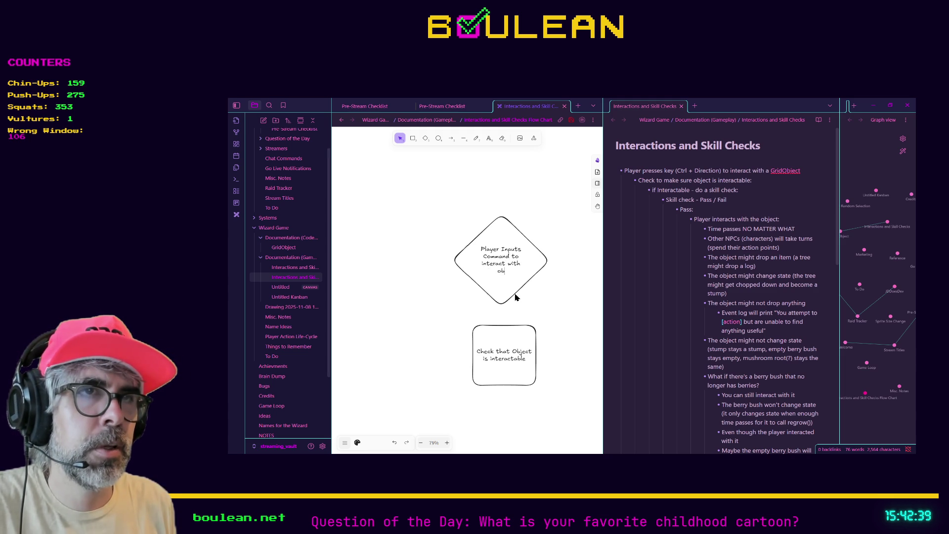
pyautogui.write('ject in world')
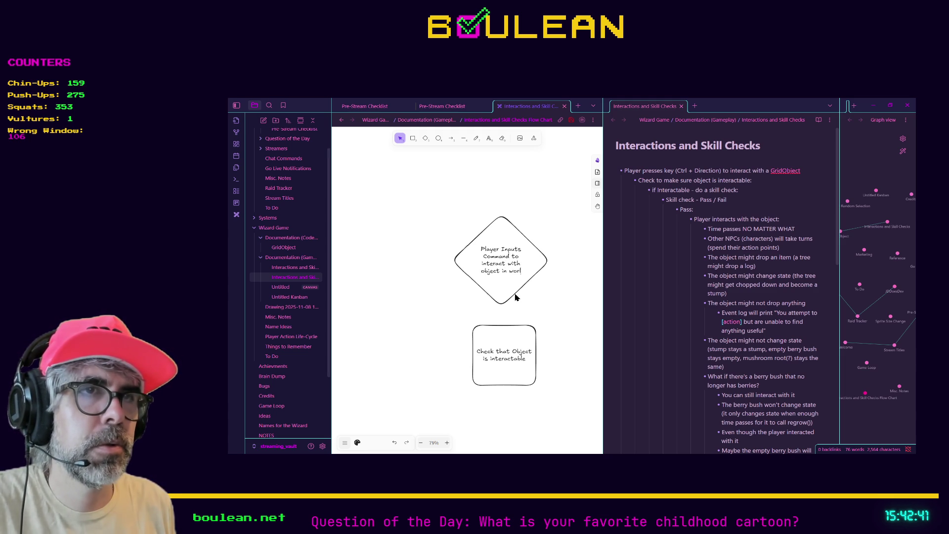
pyautogui.press('Escape')
pyautogui.click(546, 329)
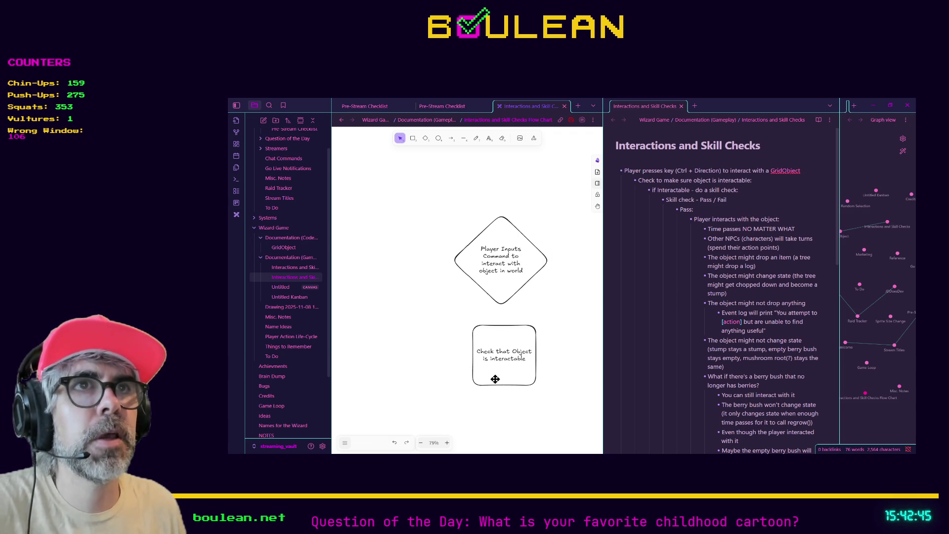
# - Connect the diamond's bottom to the top of the lowered check box with an arrow
pyautogui.press('a')
pyautogui.moveTo(498, 307); pyautogui.dragTo(497, 323)
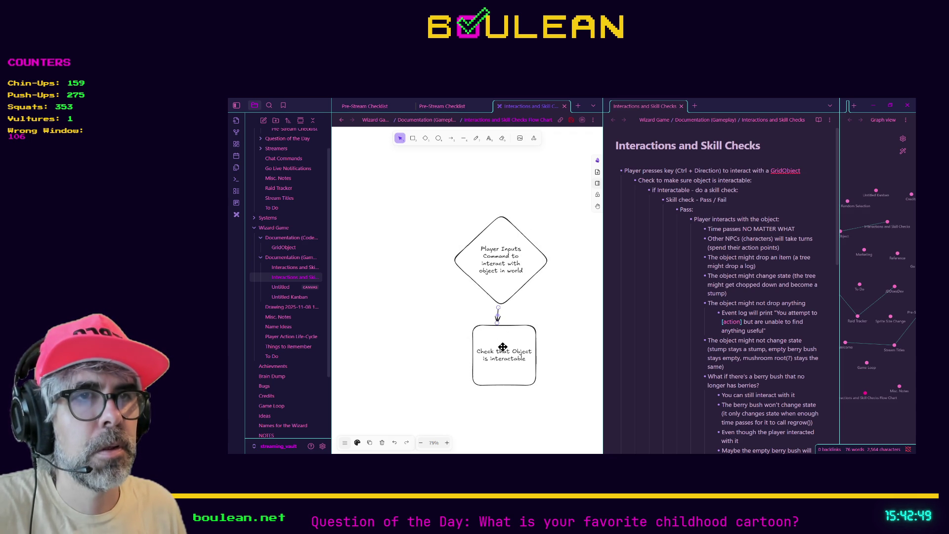
pyautogui.moveTo(495, 381); pyautogui.dragTo(490, 395)
pyautogui.click(494, 318)
pyautogui.moveTo(494, 318); pyautogui.dragTo(500, 317)
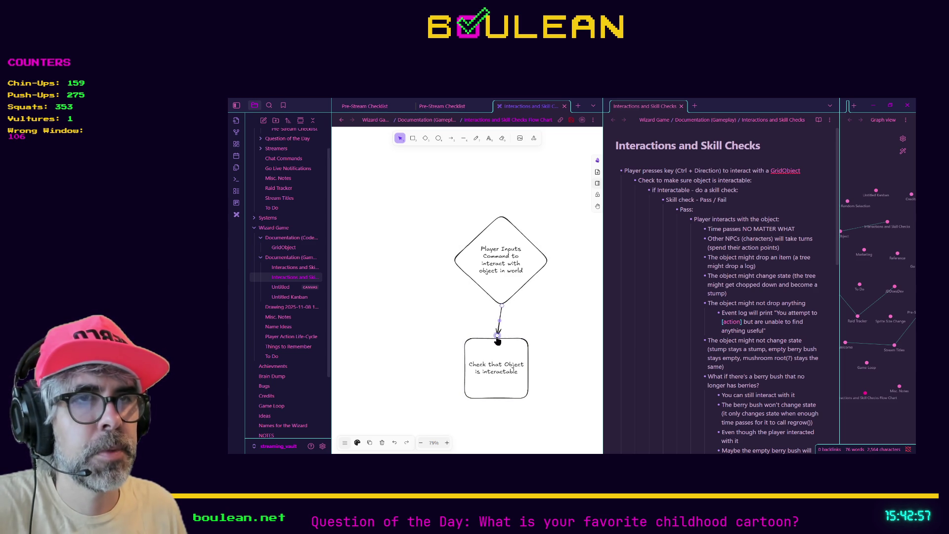
pyautogui.moveTo(498, 339)
pyautogui.mouseDown()
pyautogui.moveTo(496, 374)
pyautogui.moveTo(498, 339)
pyautogui.moveTo(496, 349)
pyautogui.mouseUp()
# - Draw a new box below-right of the check box labelled 'Is interactable'
pyautogui.keyDown('ctrl'); pyautogui.scroll(-4, 460, 337); pyautogui.keyUp('ctrl')
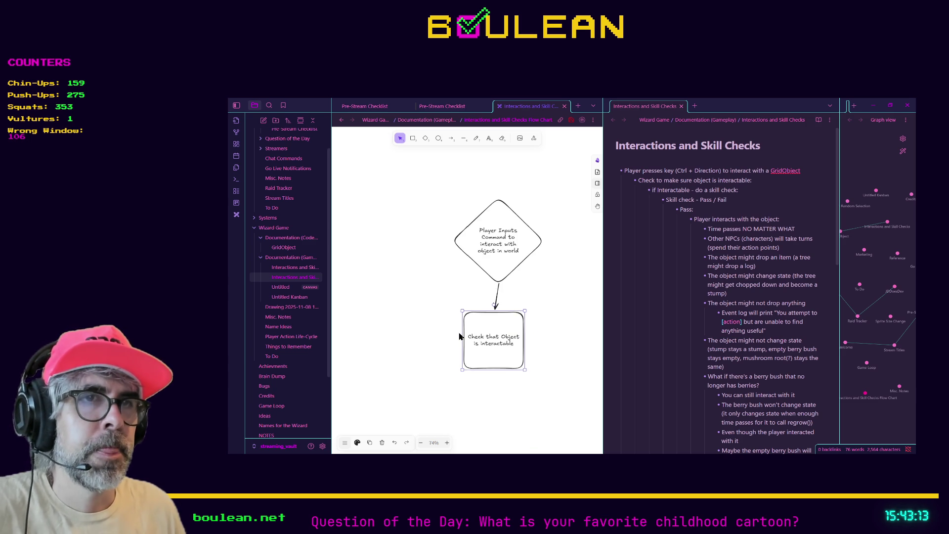
pyautogui.keyDown('ctrl'); pyautogui.scroll(-3, 460, 337); pyautogui.keyUp('ctrl')
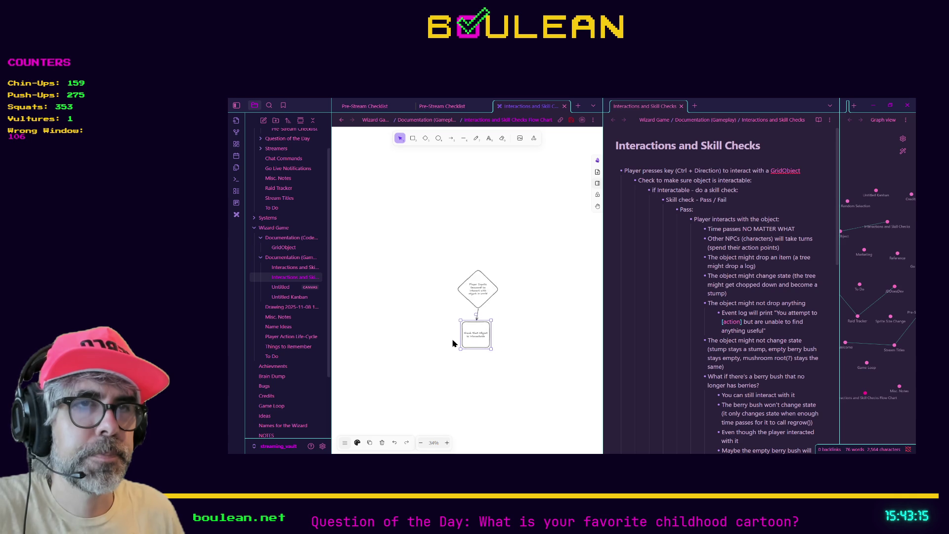
pyautogui.keyDown('ctrl'); pyautogui.scroll(2, 453, 344); pyautogui.keyUp('ctrl')
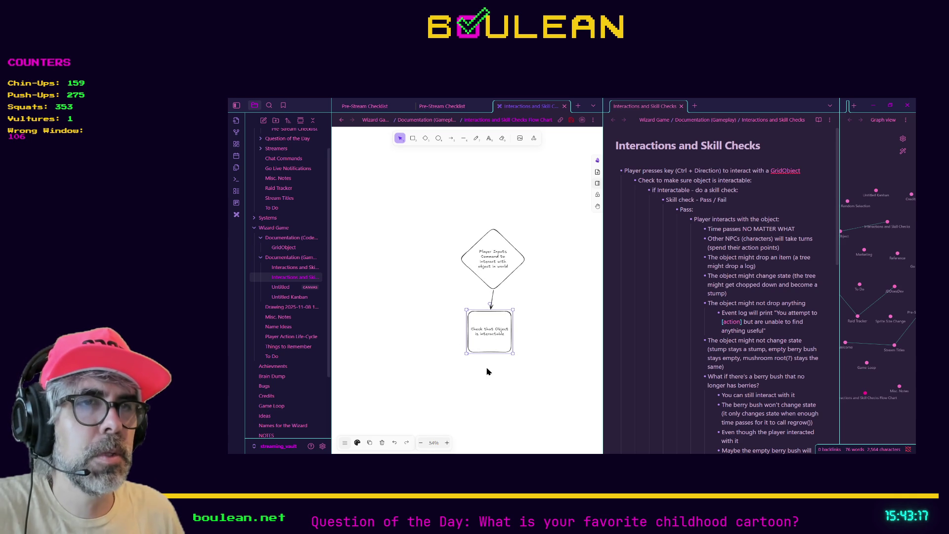
pyautogui.moveTo(488, 385); pyautogui.dragTo(479, 265)
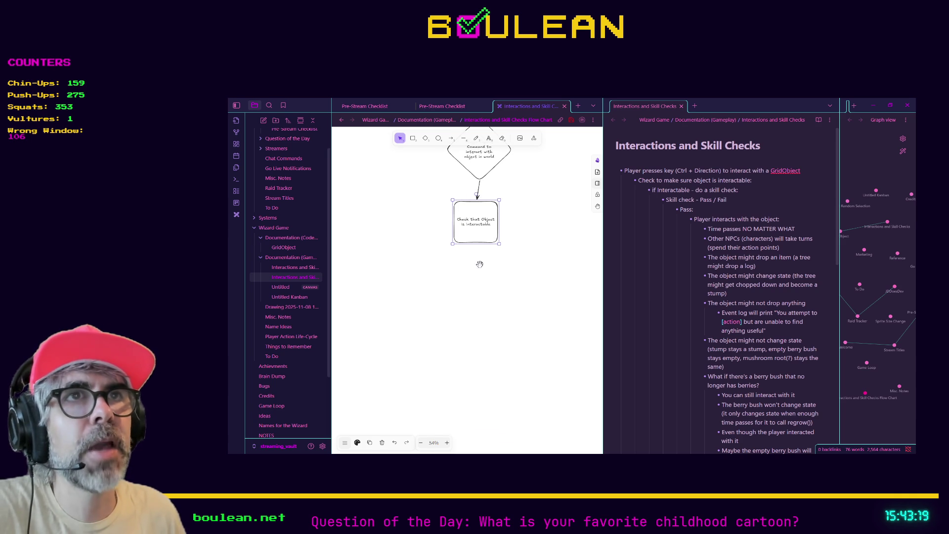
pyautogui.click(413, 138)
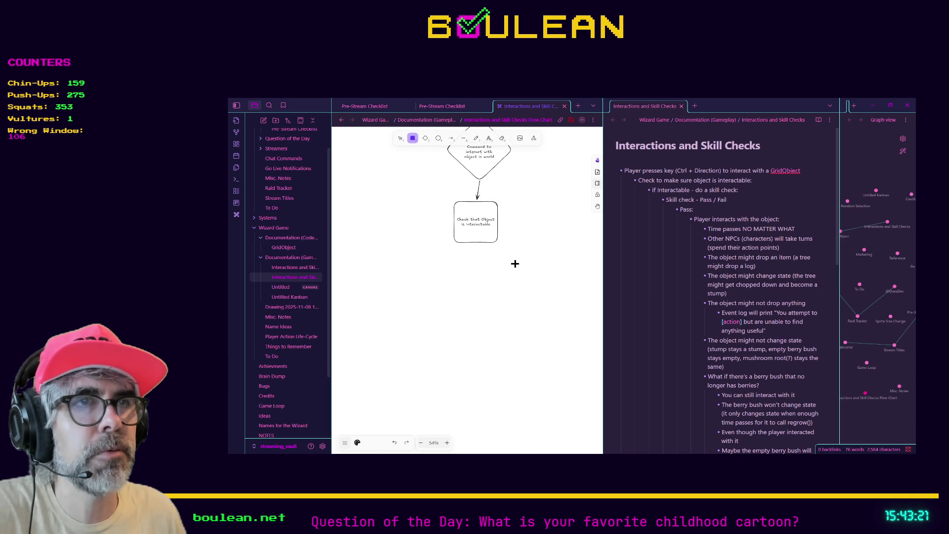
pyautogui.moveTo(524, 266); pyautogui.dragTo(572, 312)
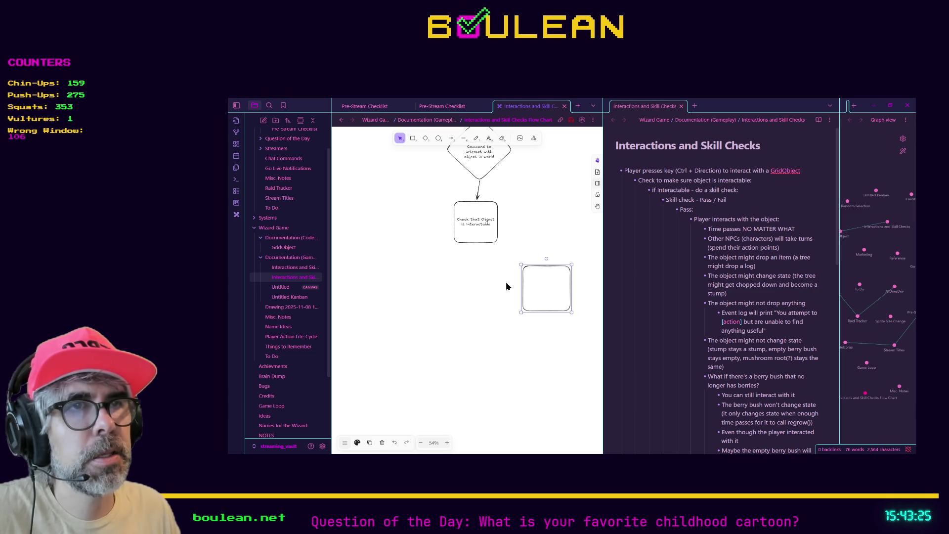
pyautogui.doubleClick(543, 298)
pyautogui.write('Yes')
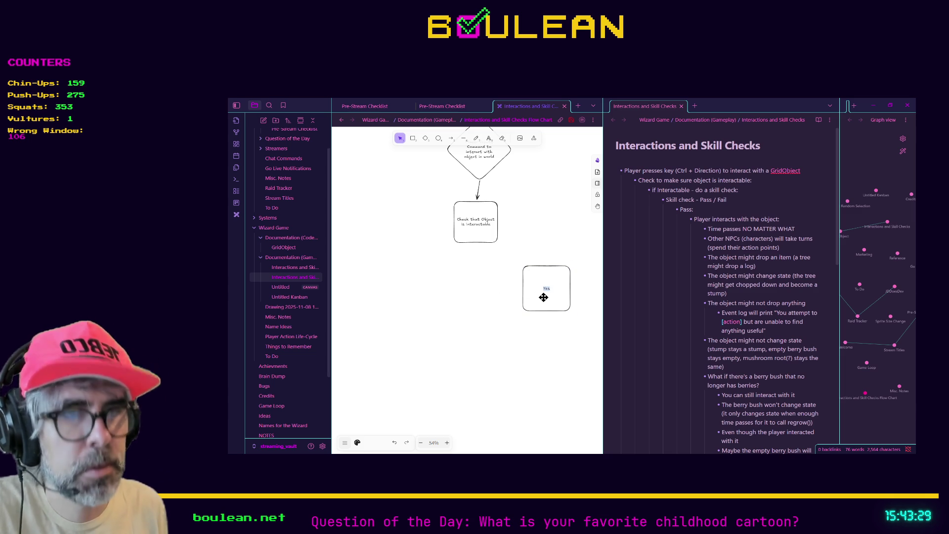
pyautogui.write('Is interactable')
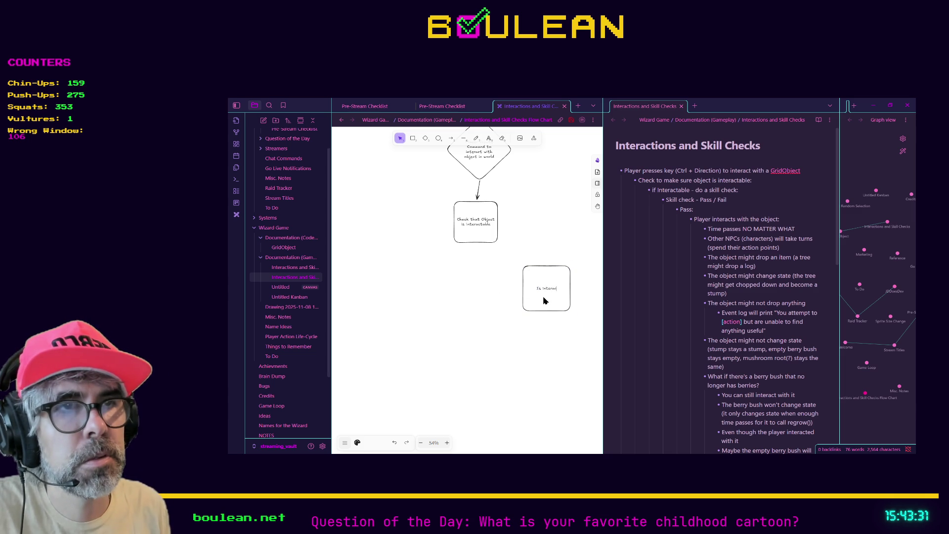
pyautogui.click(444, 338)
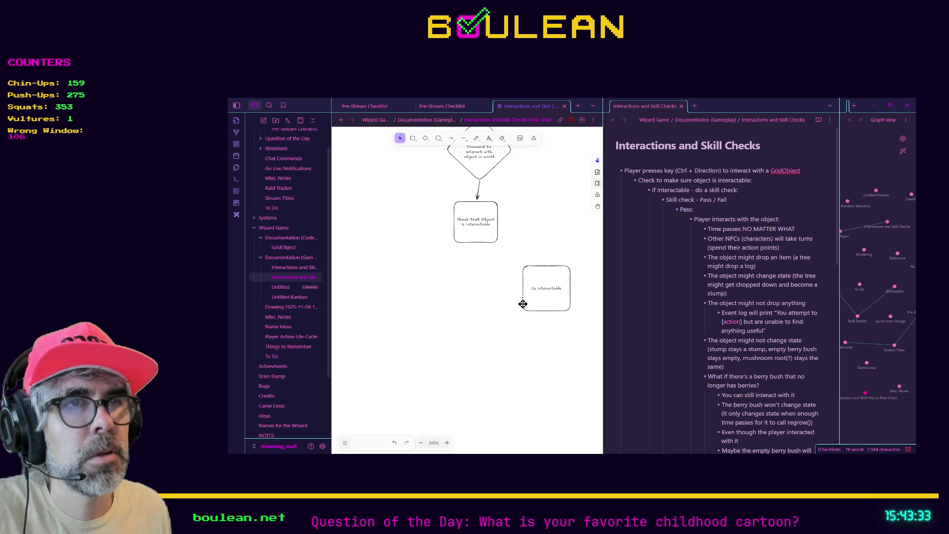
# - Duplicate that box to the left and relabel the copy 'Is not interactable'
pyautogui.click(524, 284)
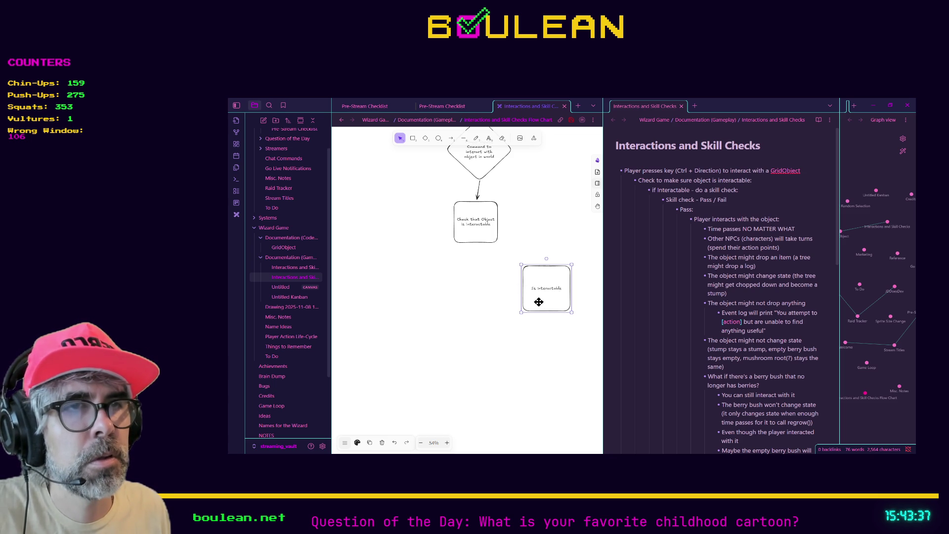
pyautogui.moveTo(539, 302); pyautogui.dragTo(434, 301)
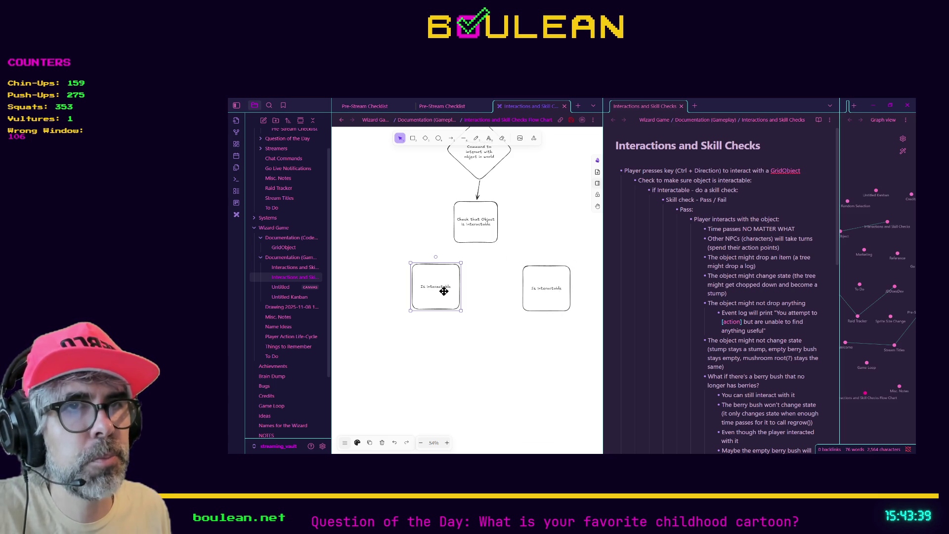
pyautogui.doubleClick(445, 292)
pyautogui.write('Is n')
pyautogui.write('erac')
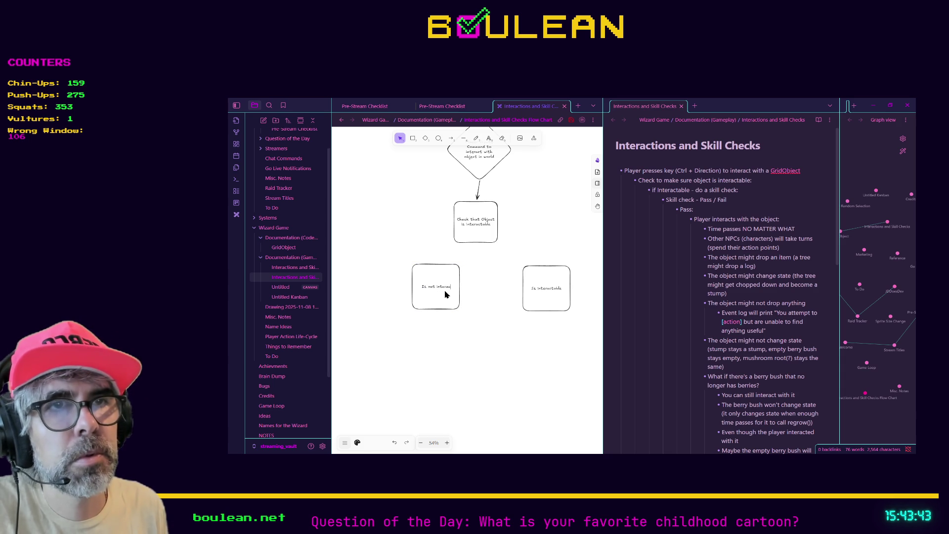
pyautogui.write('e')
pyautogui.click(495, 332)
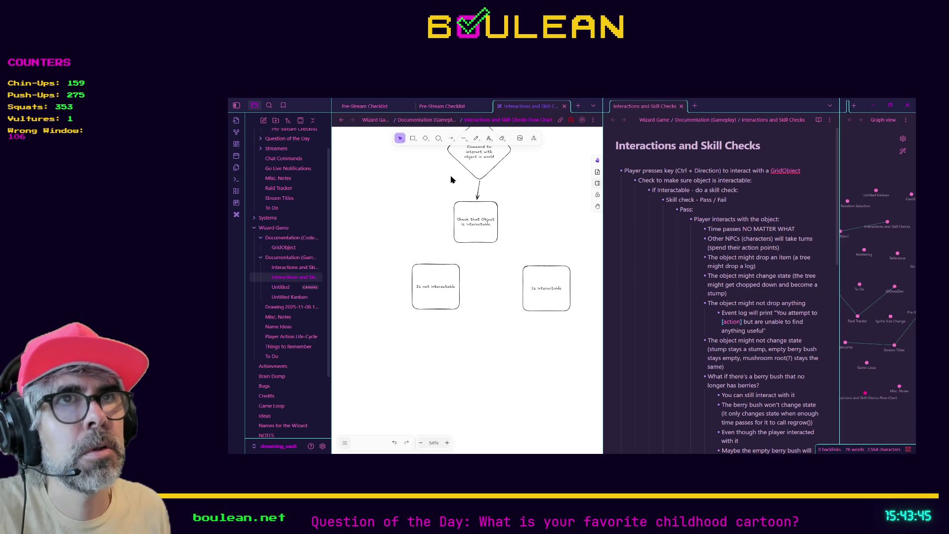
pyautogui.click(451, 139)
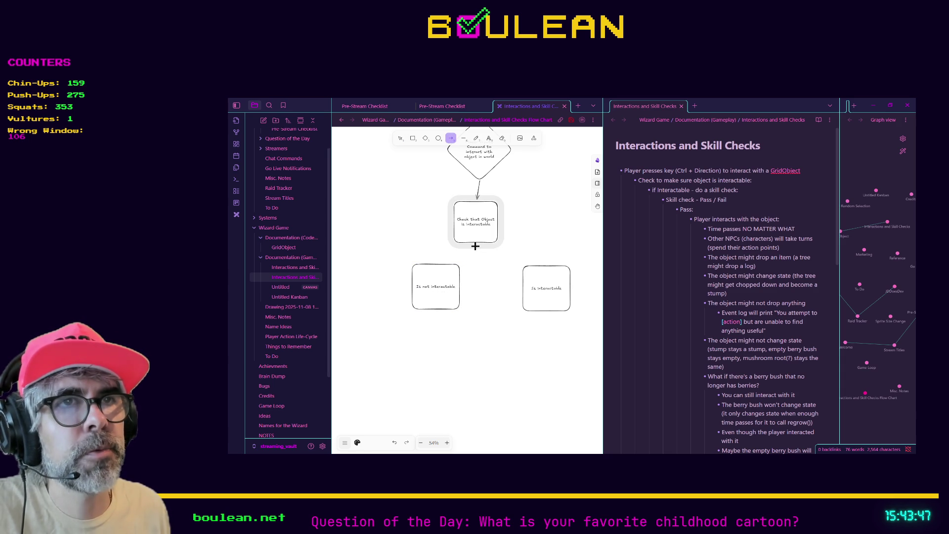
# - Draw arrows from the check box to the 'Is not interactable' and 'Is interactable' boxes
pyautogui.moveTo(472, 246); pyautogui.dragTo(437, 264)
pyautogui.moveTo(437, 262); pyautogui.dragTo(437, 263)
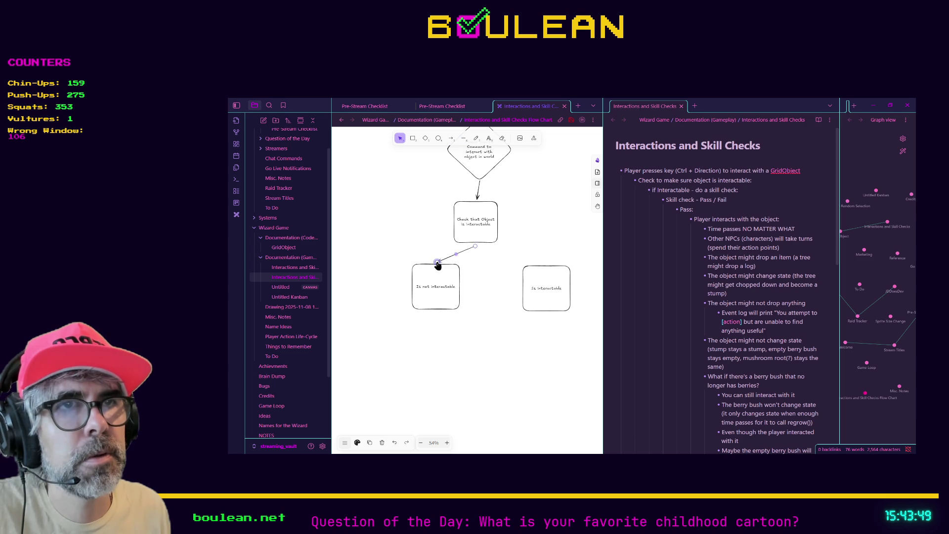
pyautogui.press('a')
pyautogui.moveTo(481, 246); pyautogui.dragTo(545, 262)
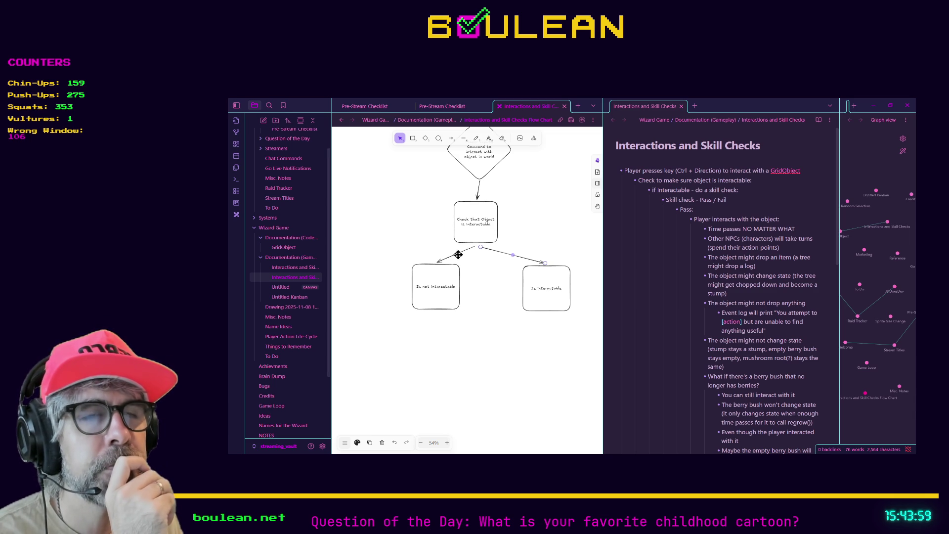
# - Label the right arrow 'False' and the left arrow 'True'
pyautogui.click(473, 286)
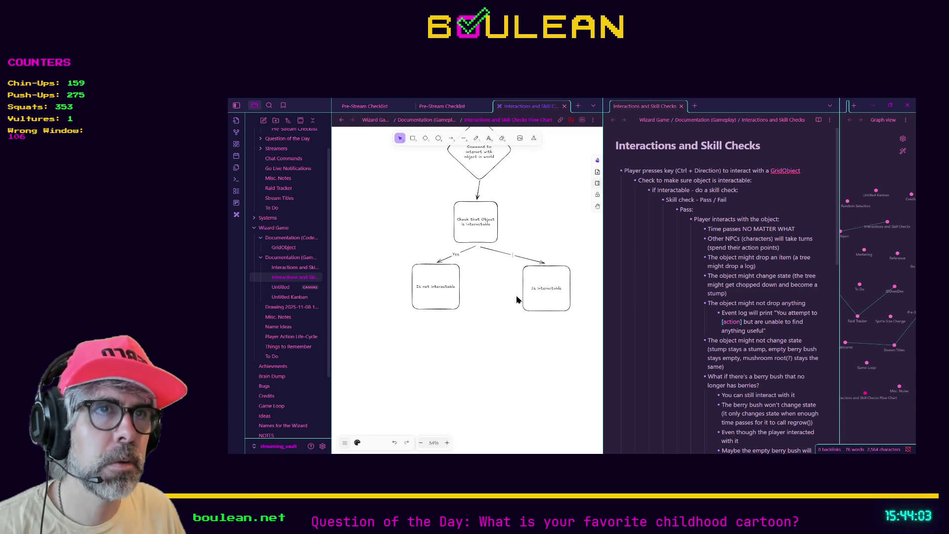
pyautogui.write('N')
pyautogui.press('BackSpace')
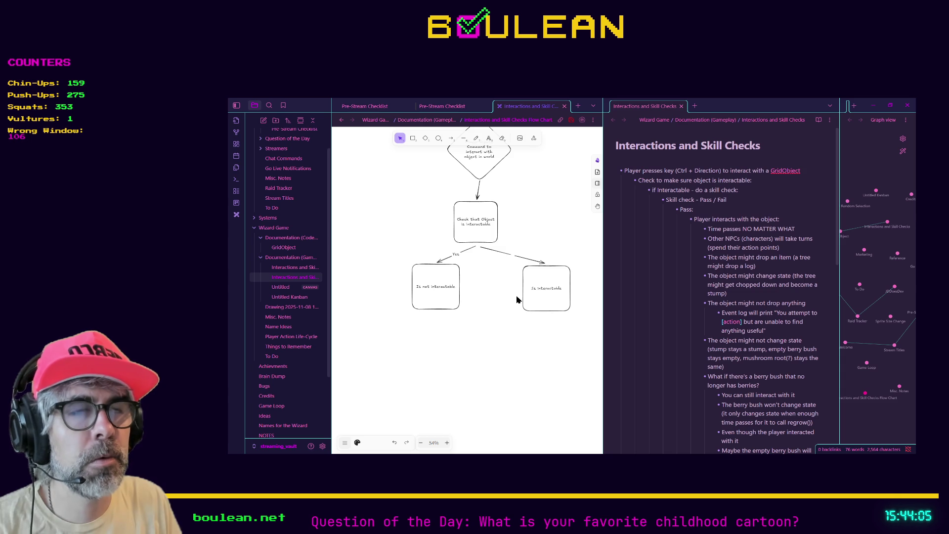
pyautogui.write('lse')
pyautogui.click(451, 258)
pyautogui.write('True')
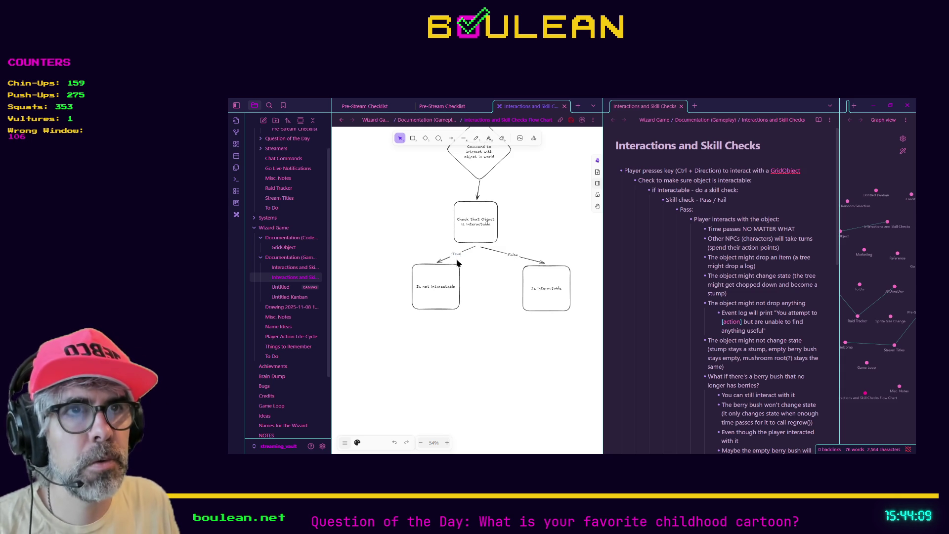
pyautogui.click(487, 333)
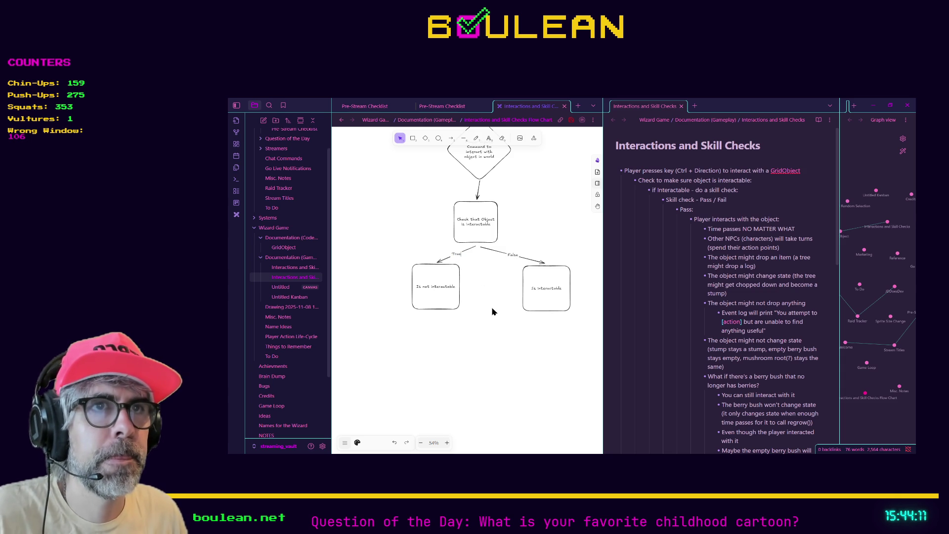
pyautogui.click(449, 302)
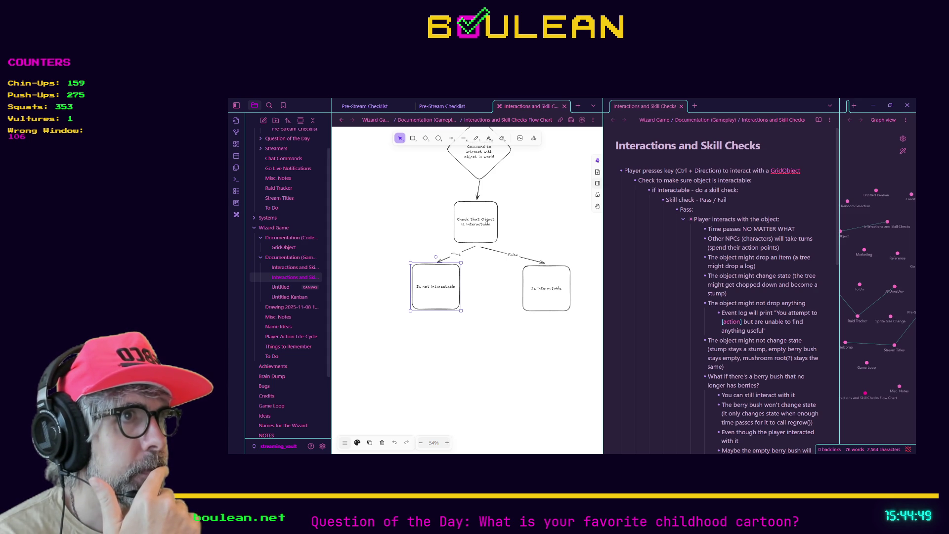
pyautogui.click(683, 219)
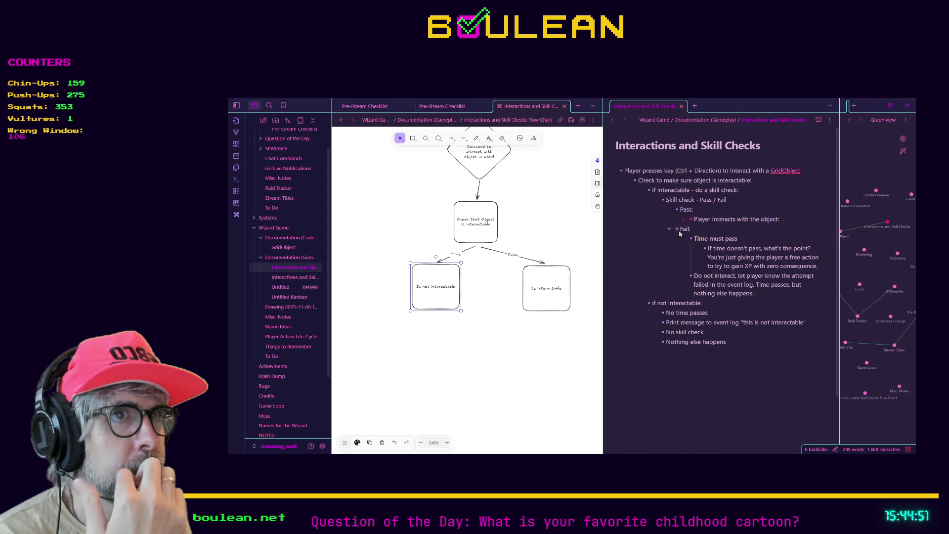
# - Try swapping the two result boxes, undo the swap, and nudge 'Is interactable' slightly left
pyautogui.moveTo(536, 301)
pyautogui.mouseDown()
pyautogui.moveTo(375, 292)
pyautogui.moveTo(355, 300)
pyautogui.mouseUp()
pyautogui.moveTo(434, 309)
pyautogui.mouseDown()
pyautogui.moveTo(495, 317)
pyautogui.moveTo(529, 308)
pyautogui.mouseUp()
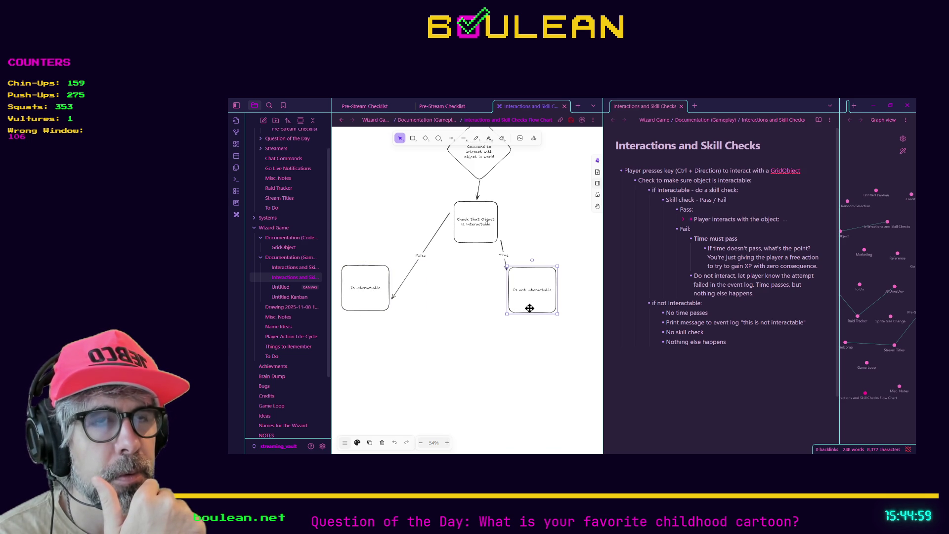
pyautogui.moveTo(377, 306)
pyautogui.mouseDown()
pyautogui.moveTo(401, 314)
pyautogui.moveTo(403, 305)
pyautogui.mouseUp()
pyautogui.hotkey('ctrl', 'z')
pyautogui.hotkey('ctrl', 'z')
pyautogui.hotkey('ctrl', 'z')
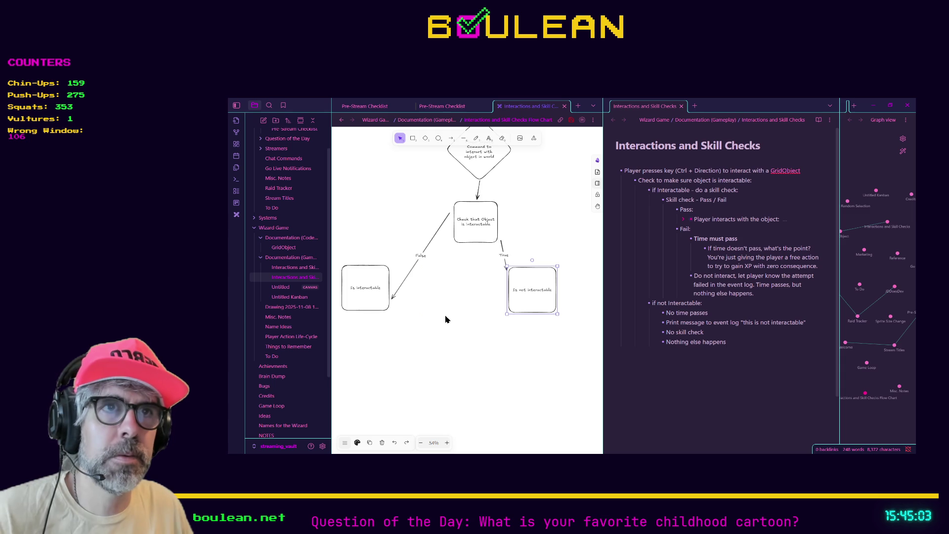
pyautogui.moveTo(536, 302); pyautogui.dragTo(524, 303)
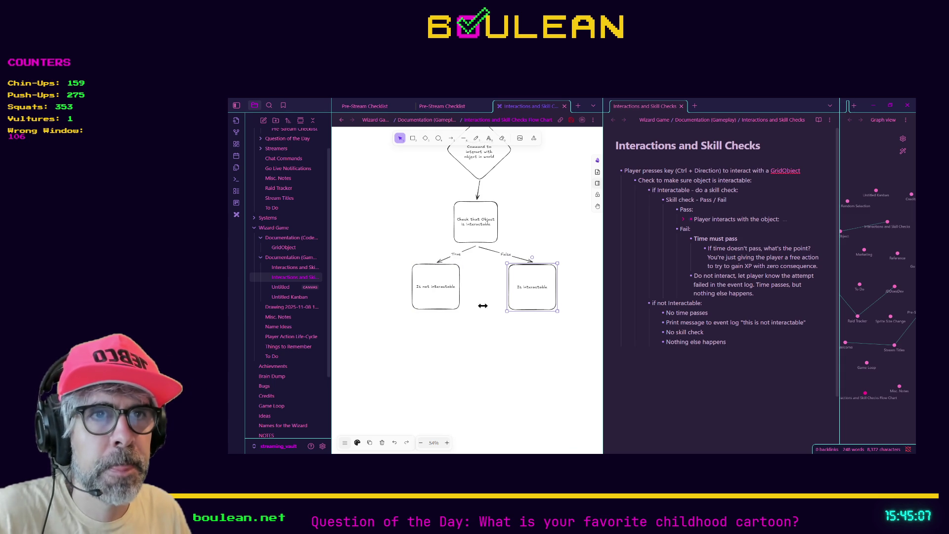
pyautogui.click(447, 303)
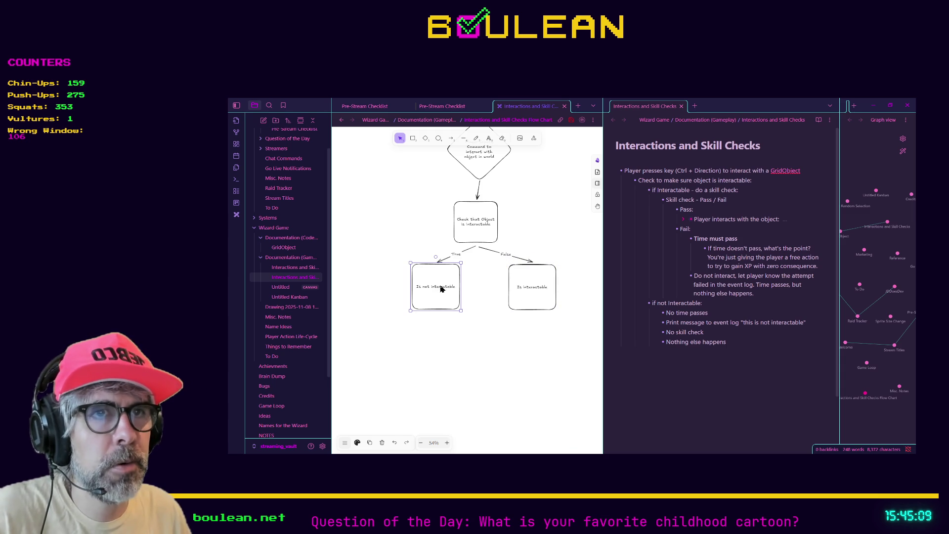
pyautogui.click(529, 289)
pyautogui.doubleClick(529, 288)
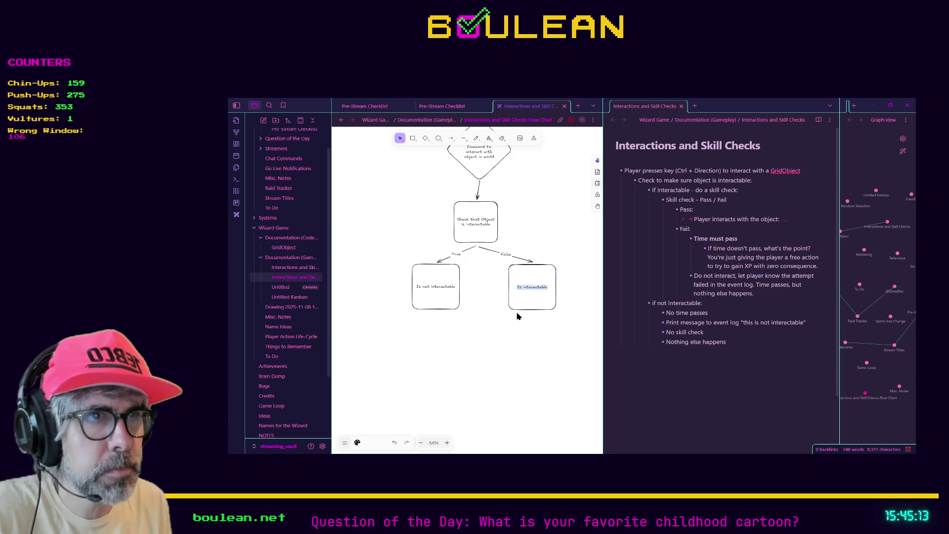
# - Replace the right box's text with 'Times must pass' and begin a '- Print to event log' bullet
pyautogui.press('BackSpace')
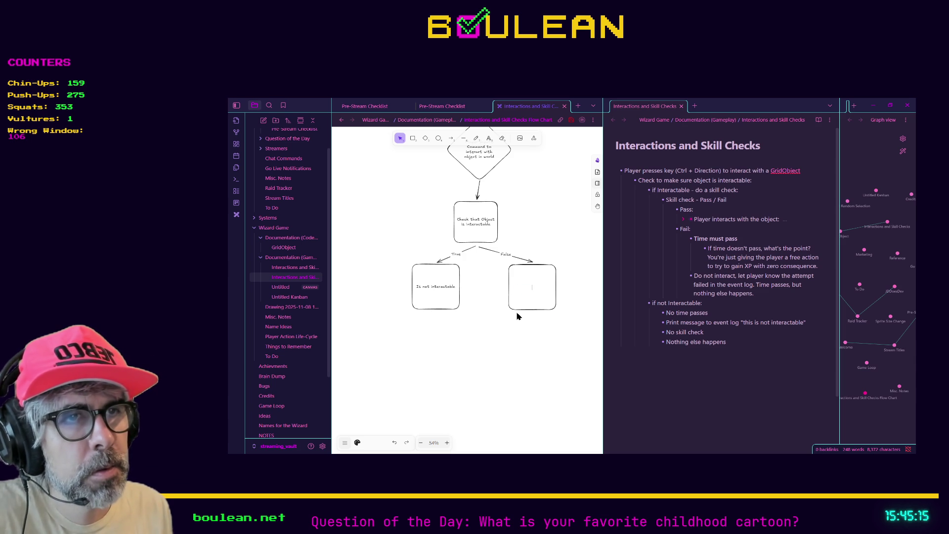
pyautogui.write('imes must pass')
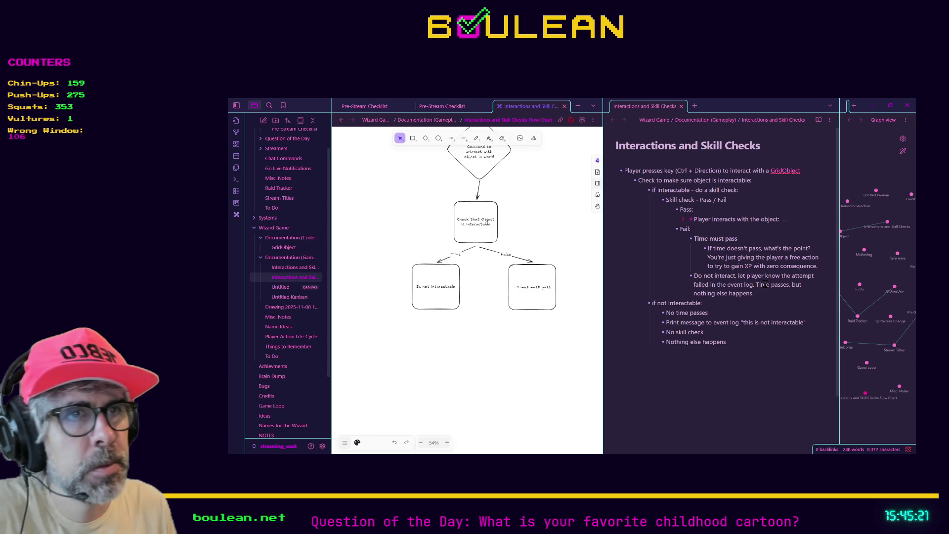
pyautogui.press('Return')
pyautogui.write('-')
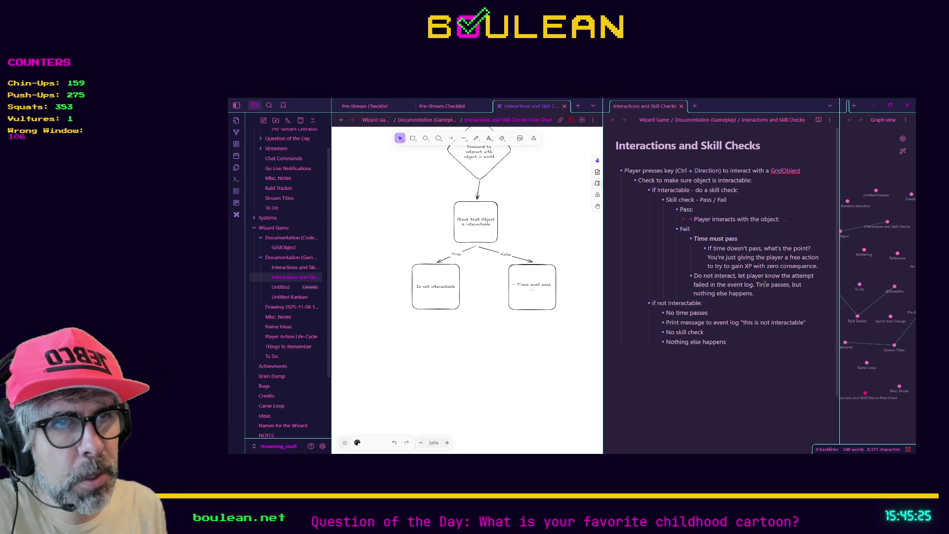
pyautogui.write(' Letrint')
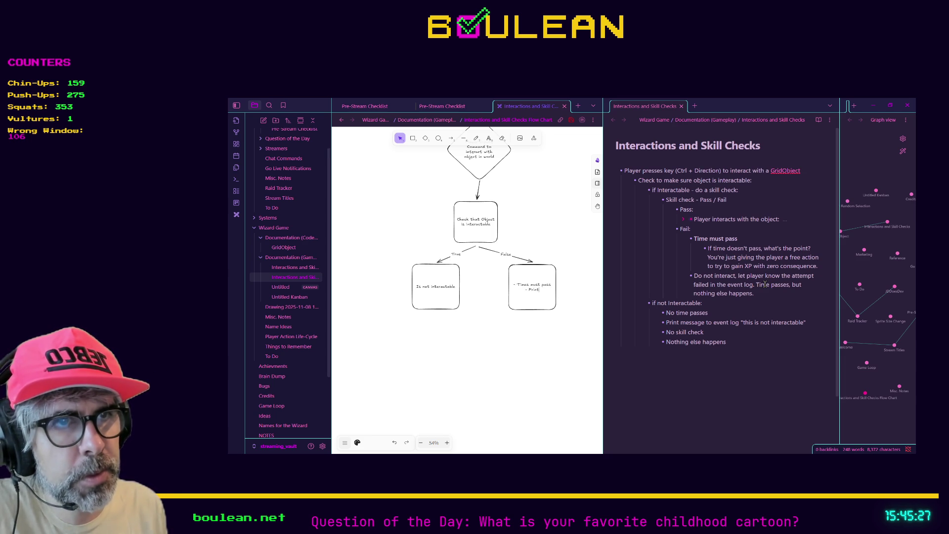
pyautogui.write(' to event log')
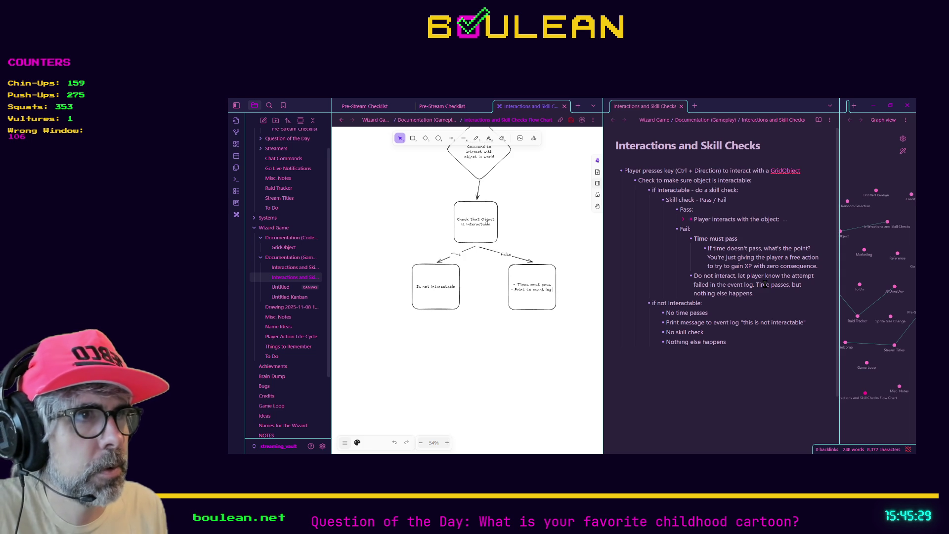
# - Finish the bullet: print to event log that the GridObject is not interactable
pyautogui.click(726, 379)
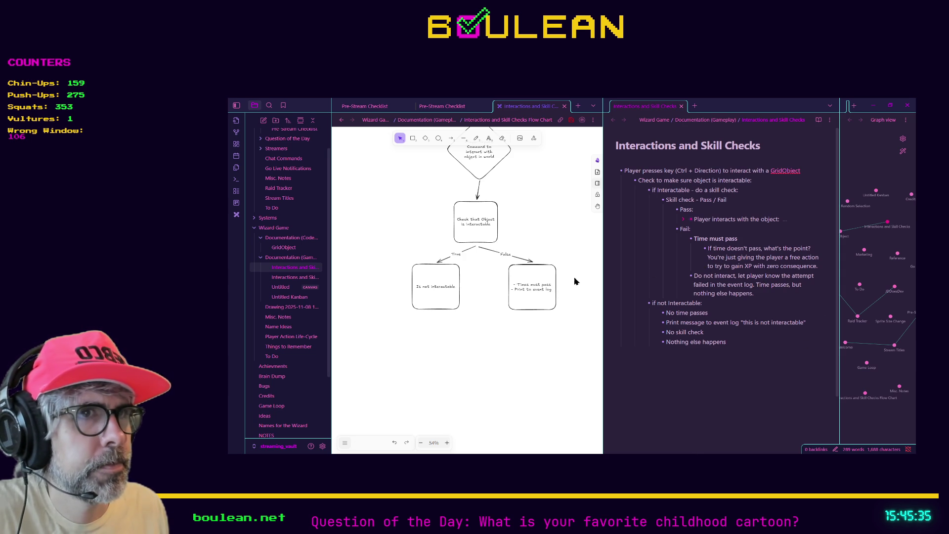
pyautogui.doubleClick(532, 289)
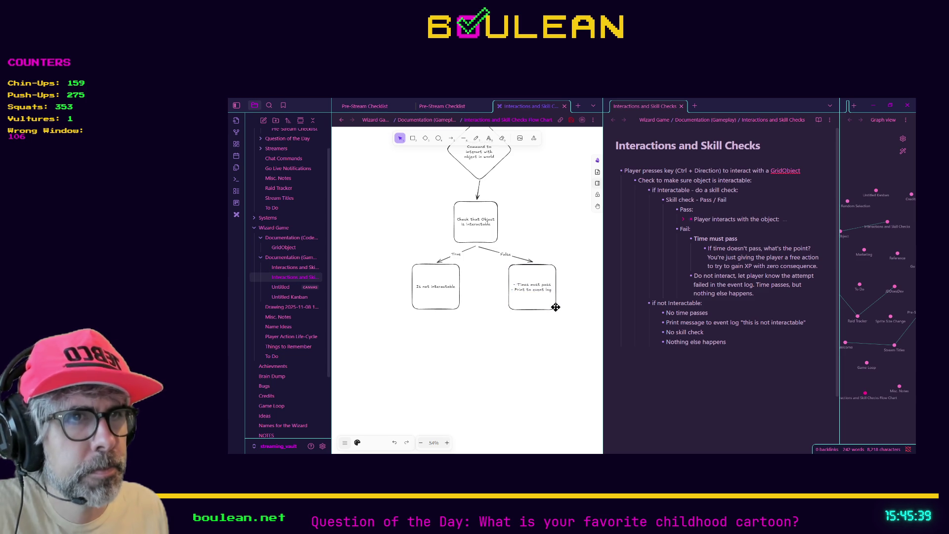
pyautogui.write('letting the')
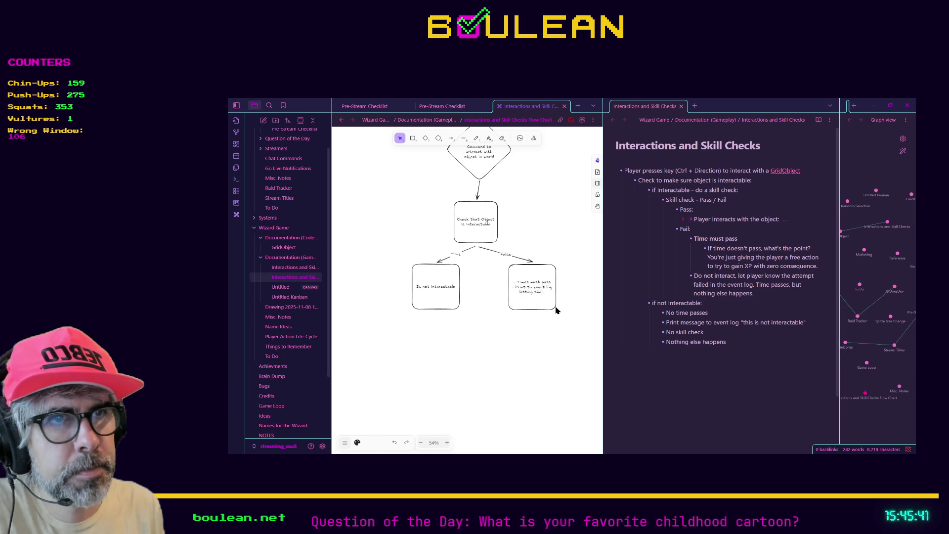
pyautogui.write(' player know that')
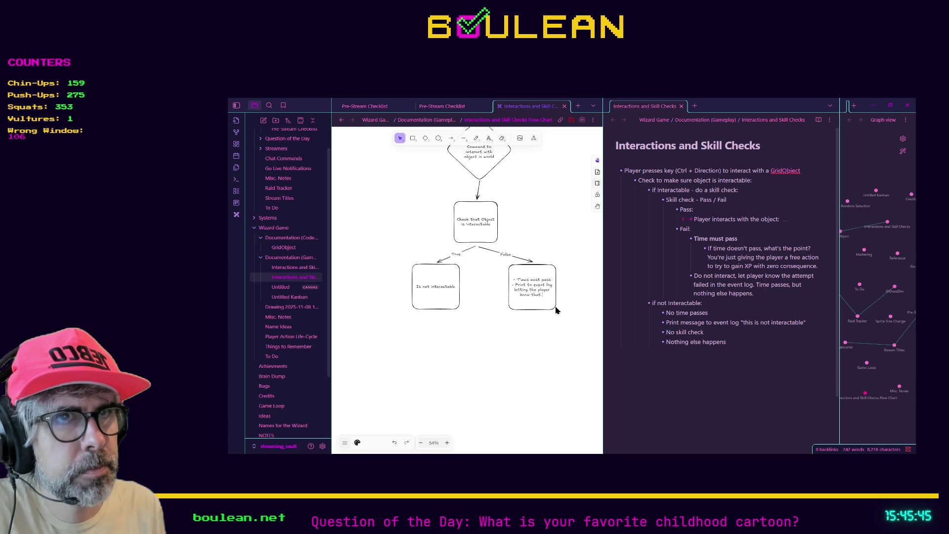
pyautogui.write(' the interaction failed')
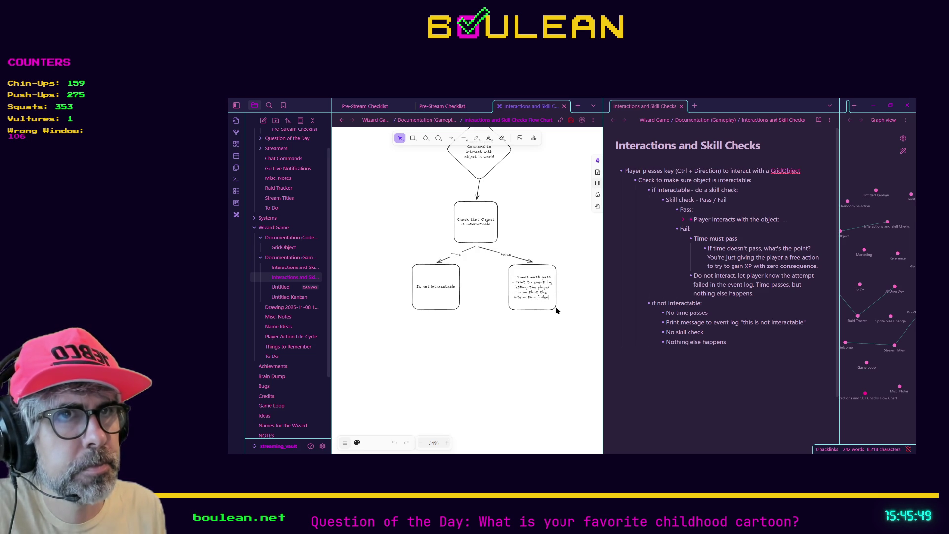
pyautogui.press('BackSpace')
pyautogui.press('BackSpace')
pyautogui.press('BackSpace')
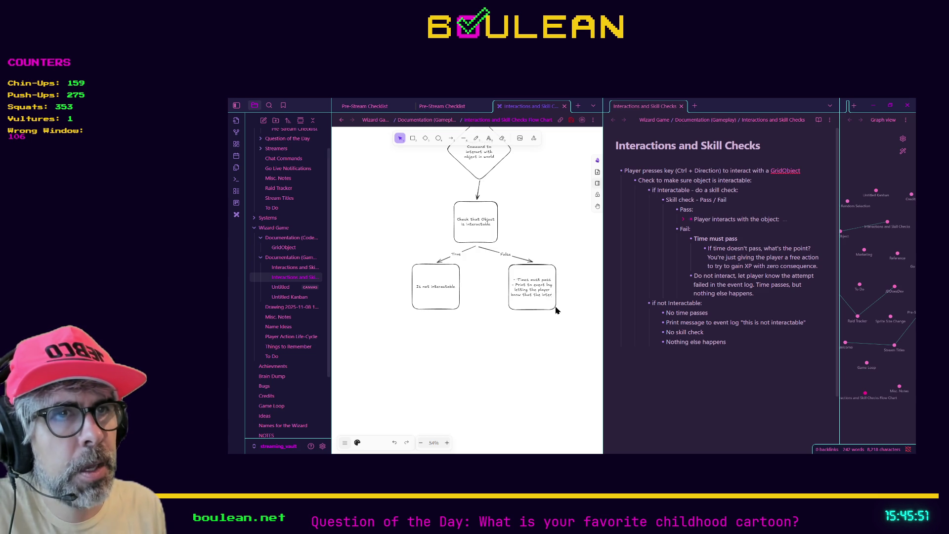
pyautogui.press('BackSpace')
pyautogui.press('BackSpace')
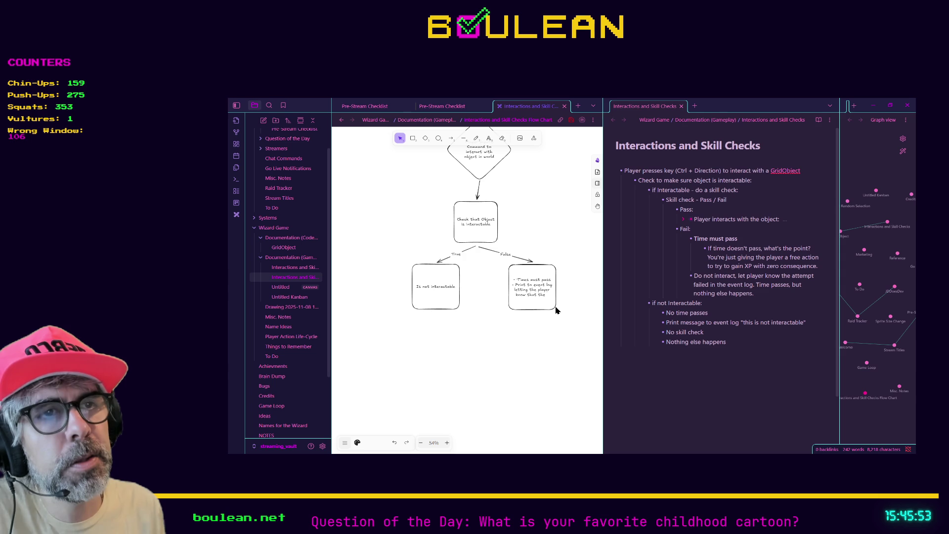
pyautogui.write(' Gr')
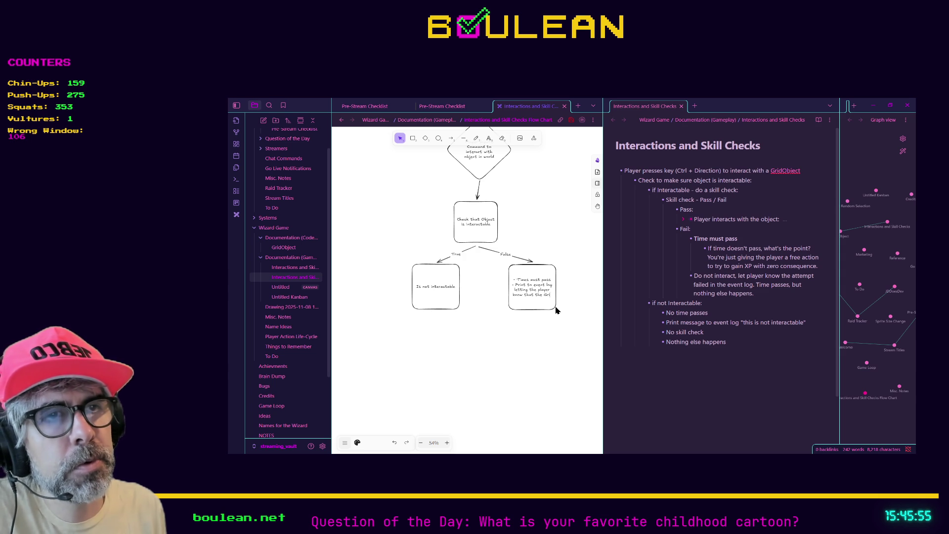
pyautogui.write('idObject is not ')
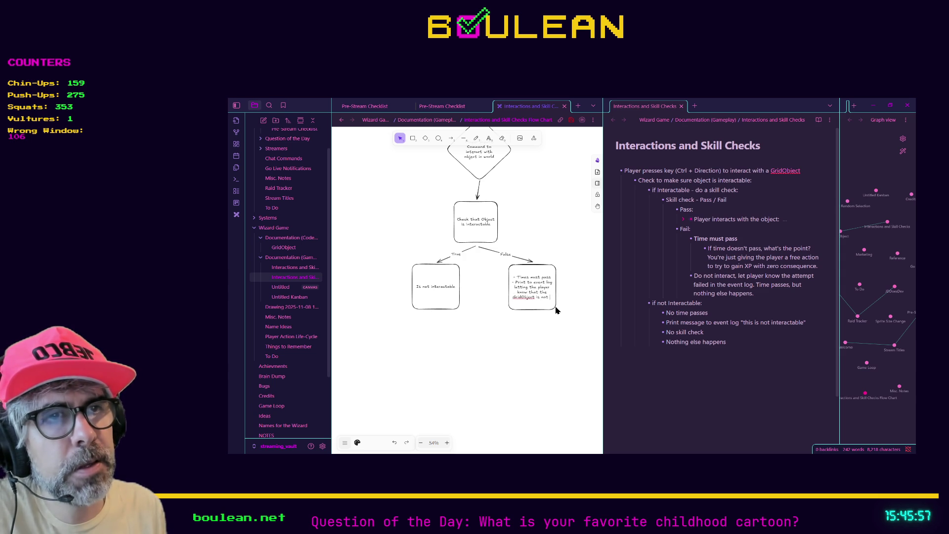
pyautogui.write('interactable')
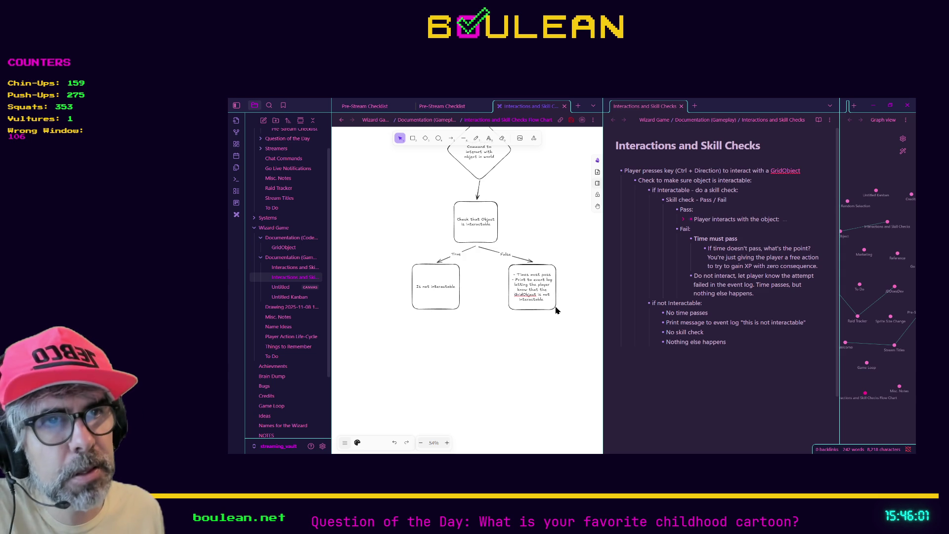
pyautogui.write('#')
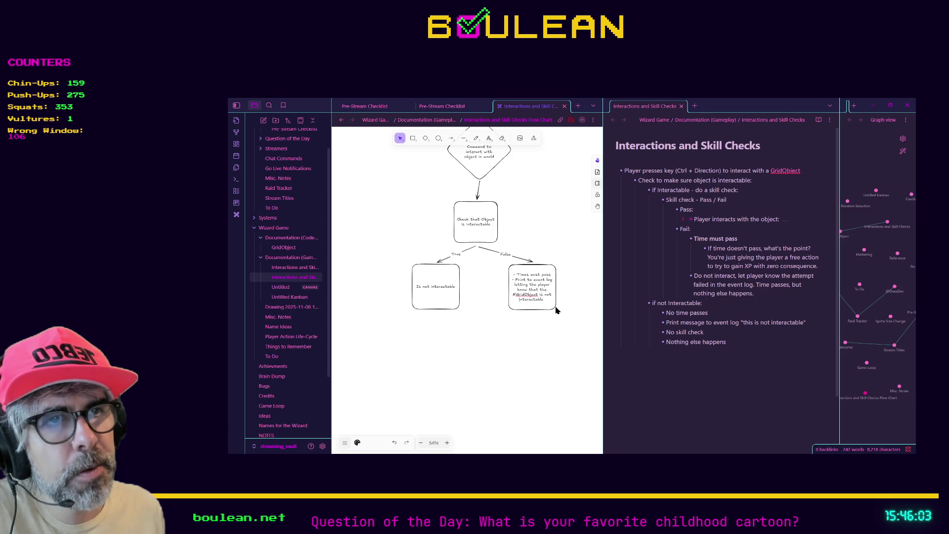
pyautogui.click(556, 324)
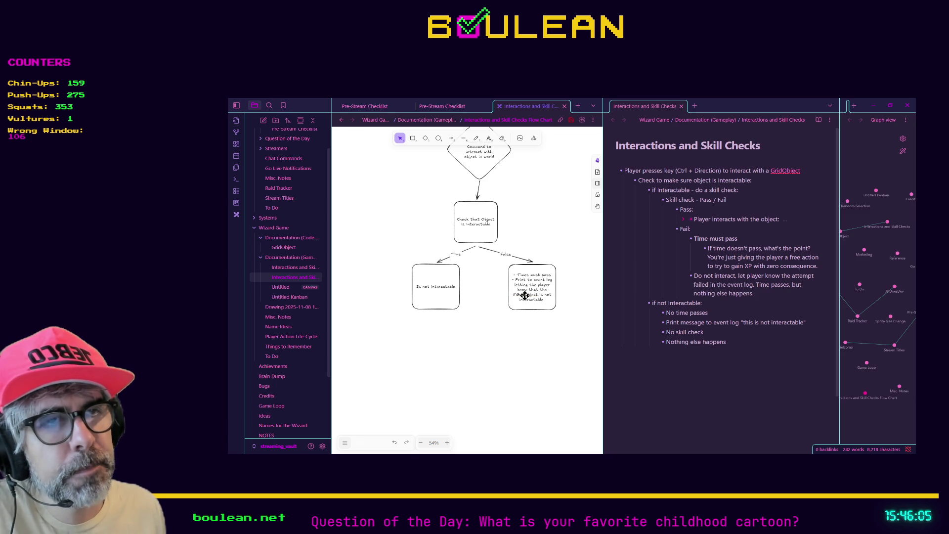
pyautogui.doubleClick(518, 295)
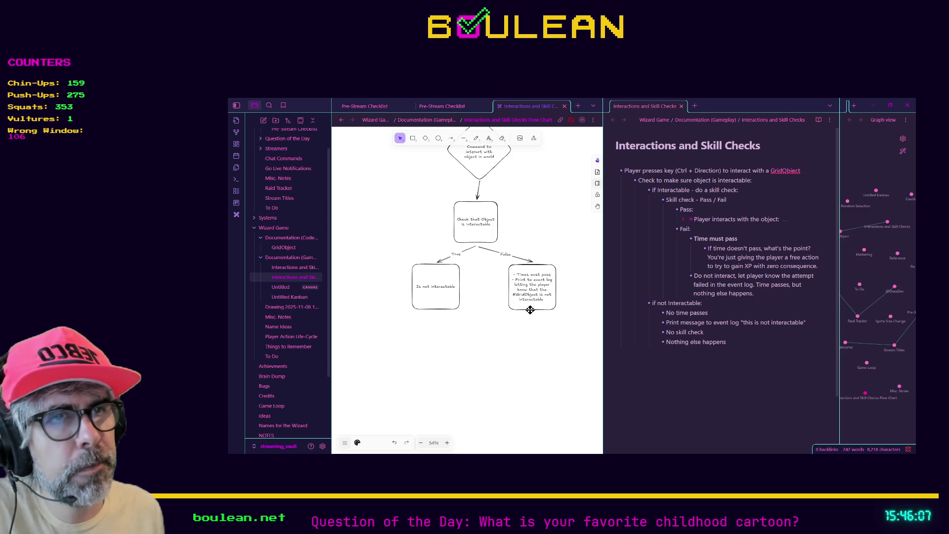
pyautogui.click(560, 344)
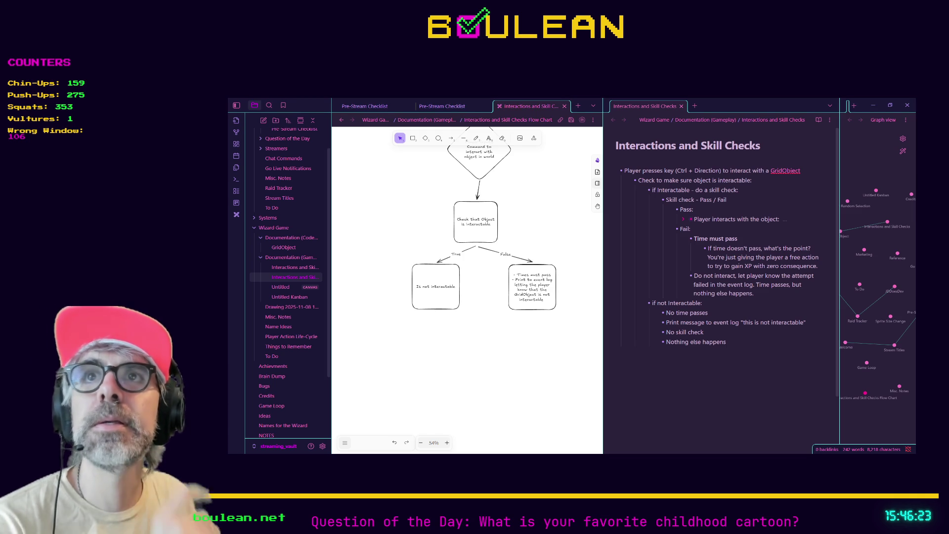
# - Minimize the Obsidian window
pyautogui.click(873, 104)
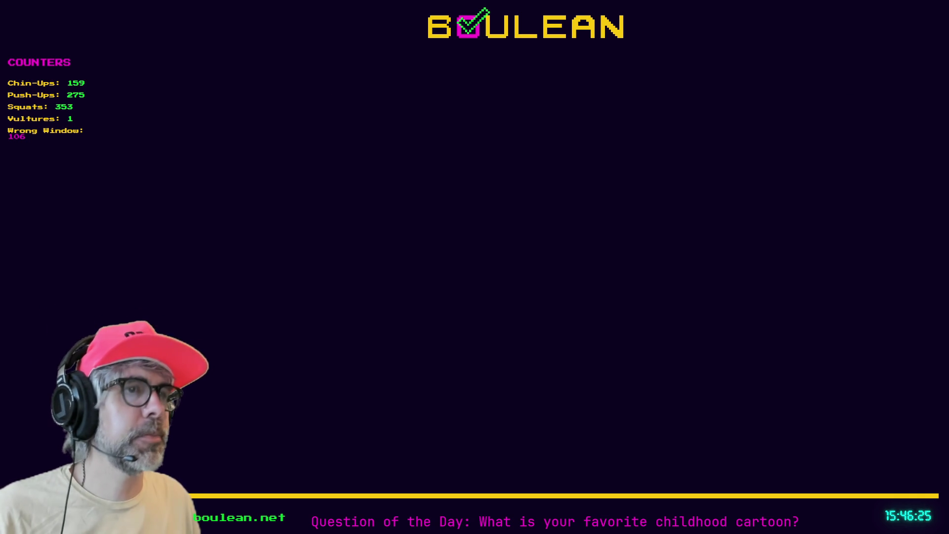
# - Search 'photobash' in a new Brave tab, then refine the query to 'what is photobashing'
pyautogui.hotkey('ctrl', 't')
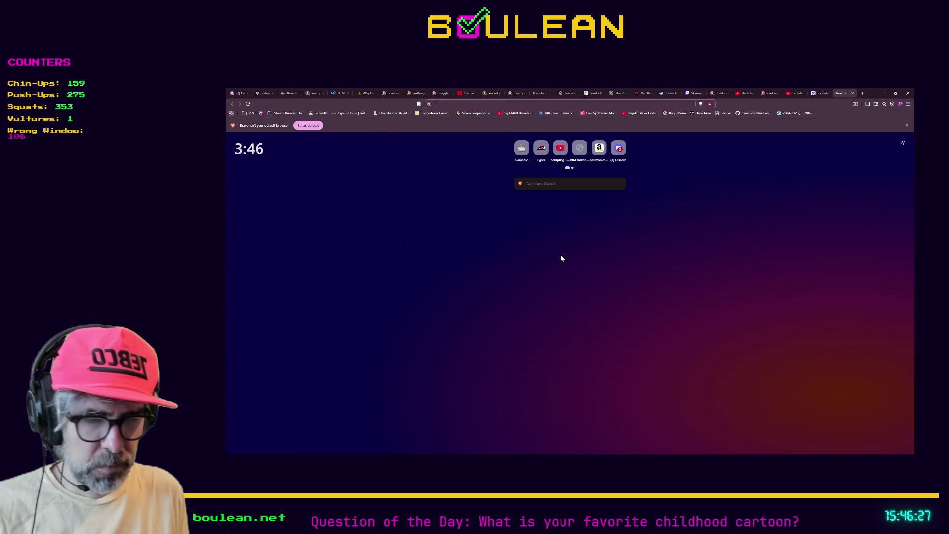
pyautogui.write('photobash')
pyautogui.press('Return')
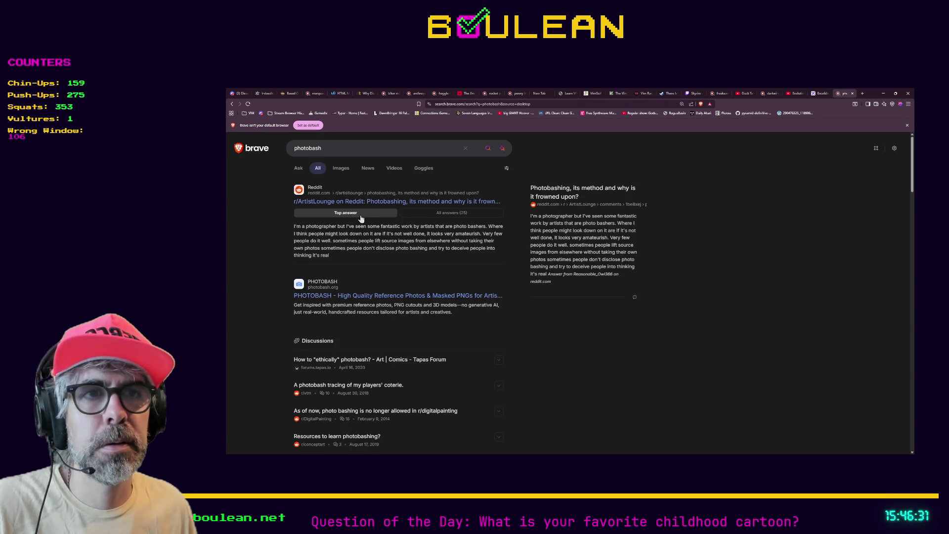
pyautogui.click(385, 148)
pyautogui.write('what is')
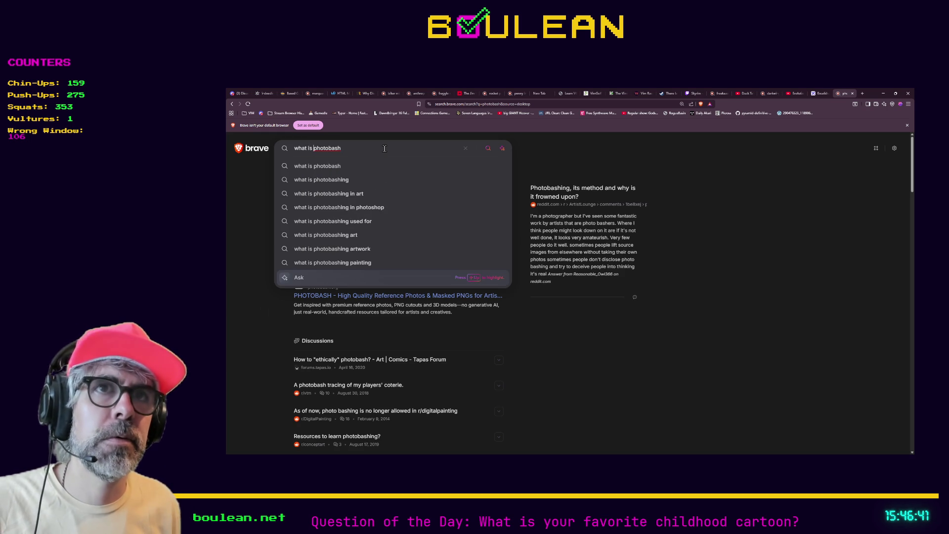
pyautogui.click(328, 181)
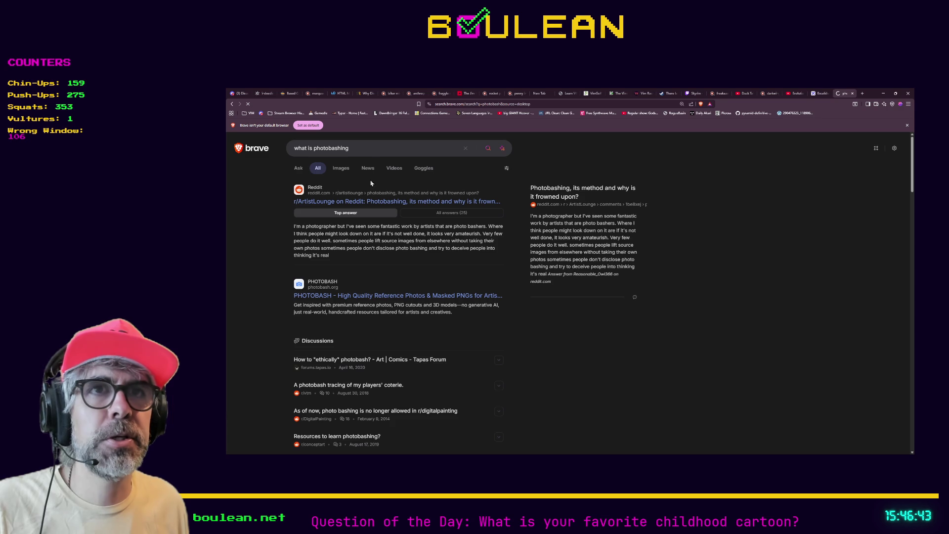
# - Read through the 'What is Photobashing?' MattPaint article, then minimize the browser
pyautogui.click(755, 319)
pyautogui.scroll(-2, 511, 308)
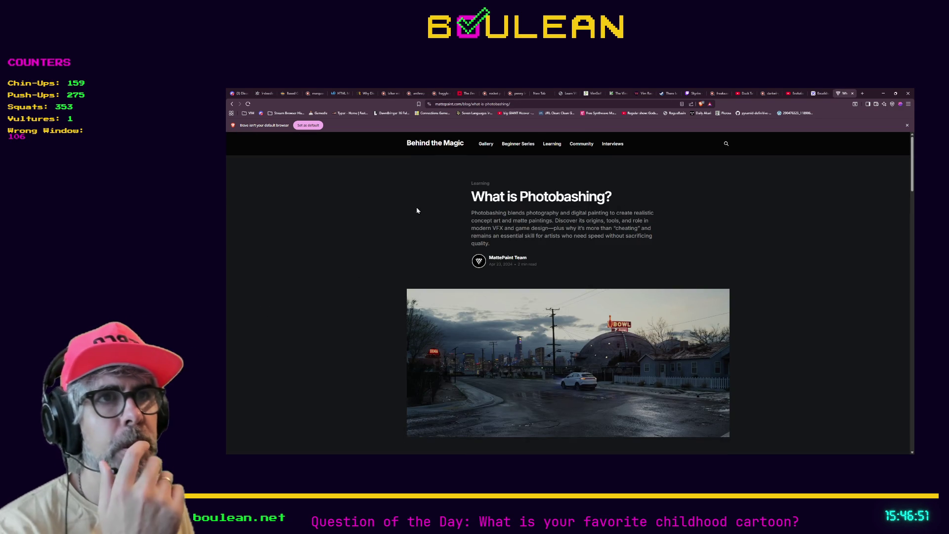
pyautogui.scroll(-3, 425, 233)
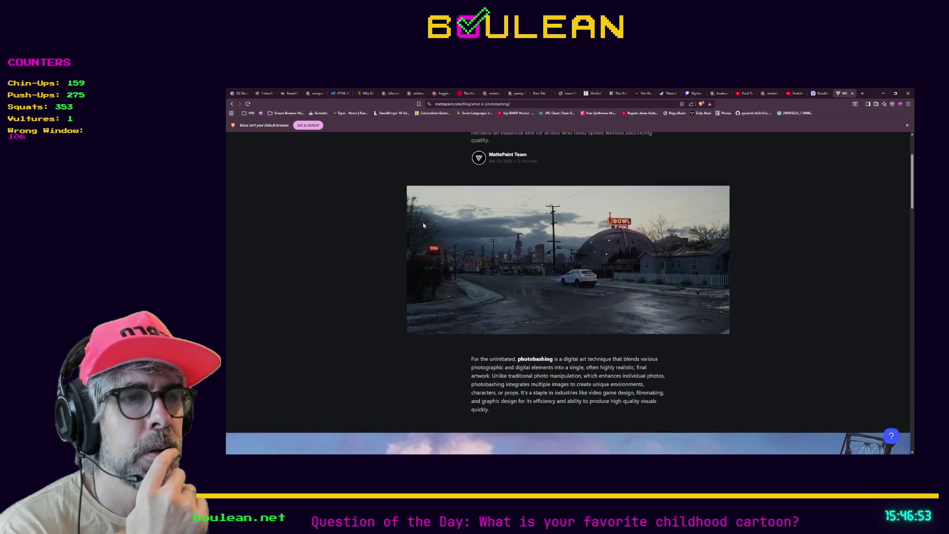
pyautogui.scroll(-1, 509, 355)
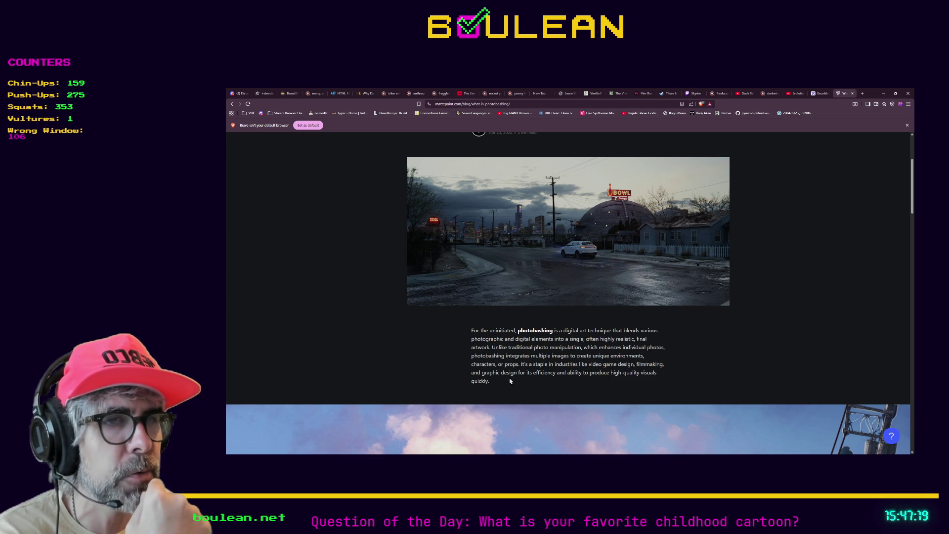
pyautogui.scroll(-3, 521, 349)
pyautogui.scroll(-5, 521, 349)
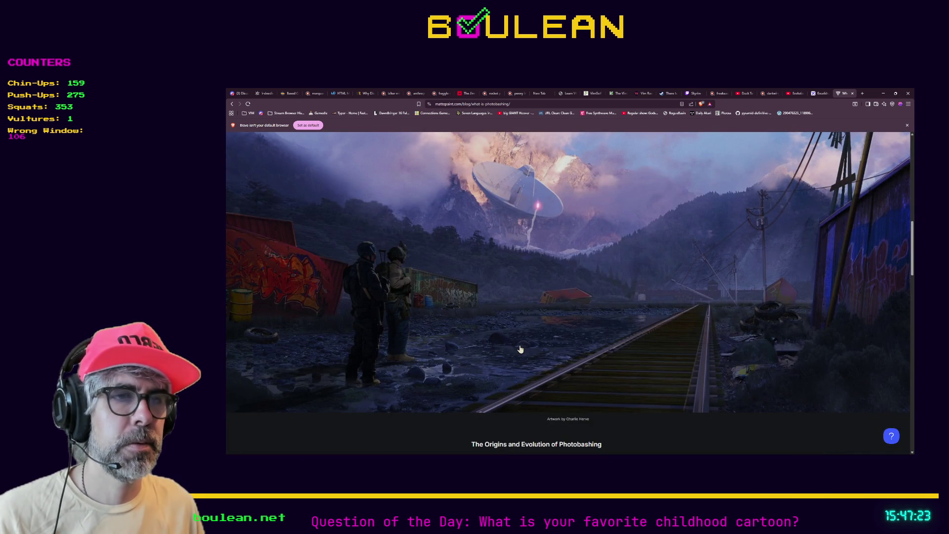
pyautogui.scroll(5, 520, 349)
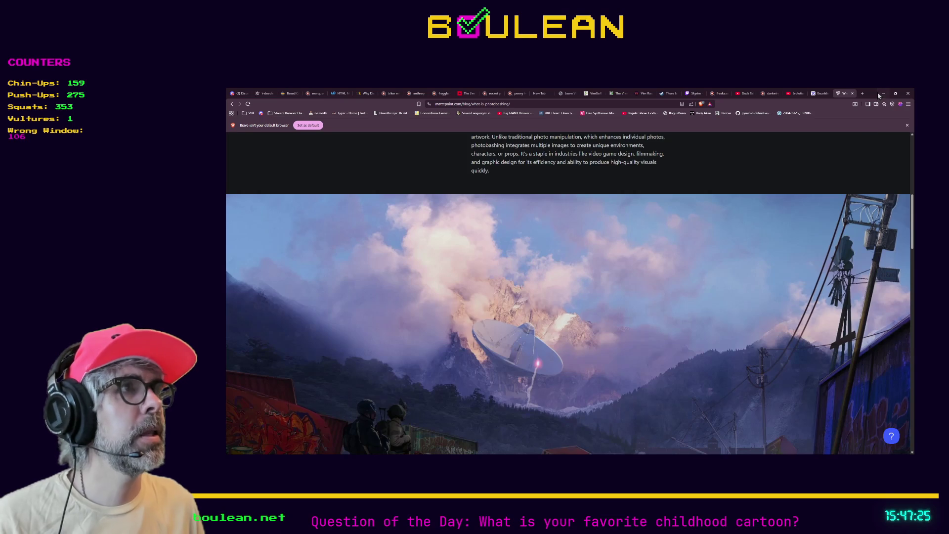
pyautogui.click(883, 93)
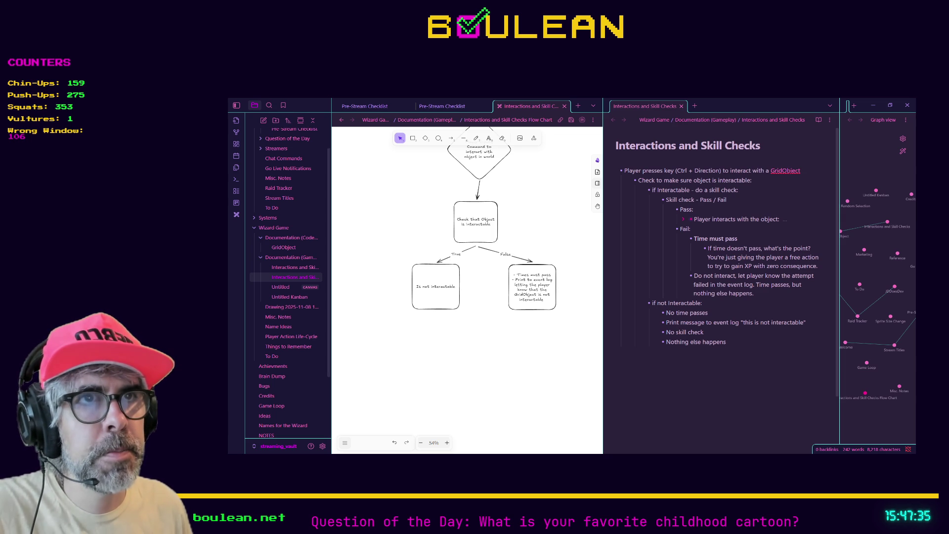
# - Relabel the left arrow 'Is interactable' and the right arrow 'Is not interactable'
pyautogui.doubleClick(459, 256)
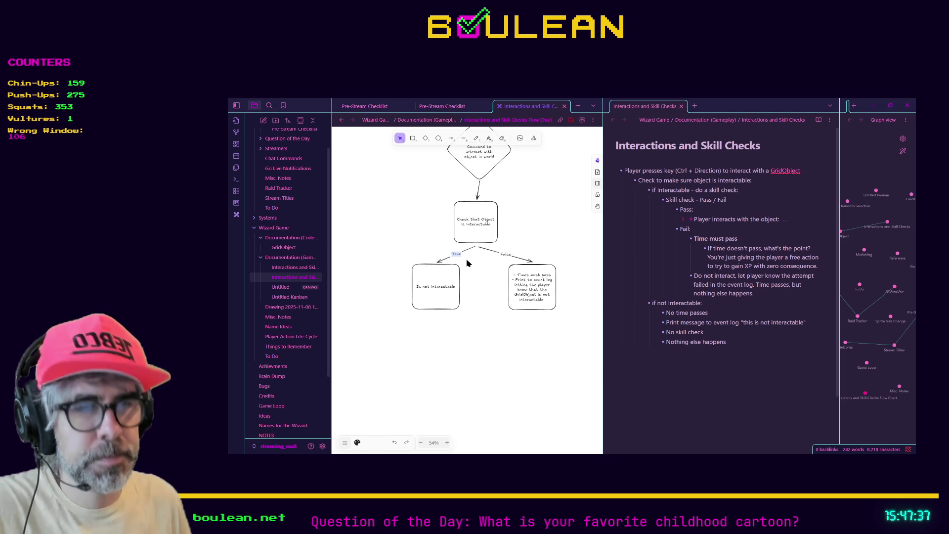
pyautogui.press('BackSpace')
pyautogui.write('Is interact')
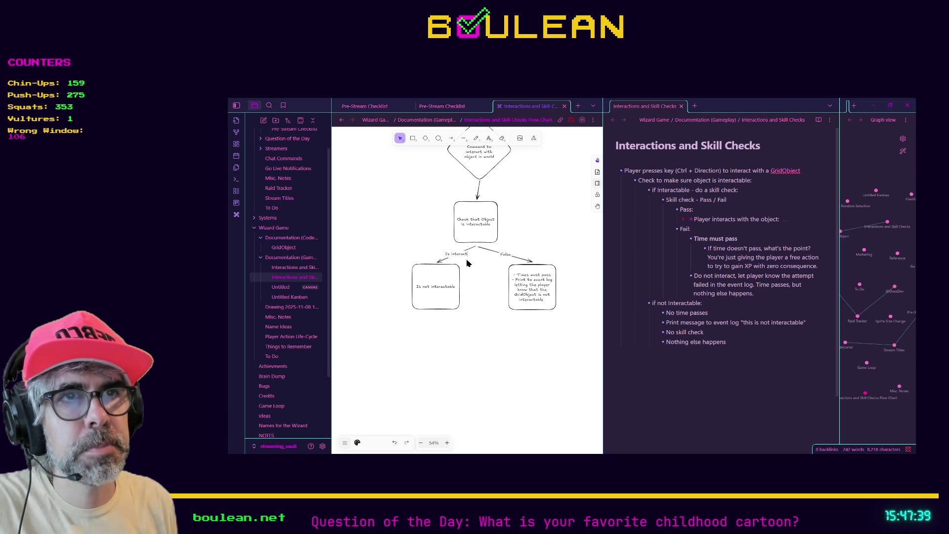
pyautogui.write('able')
pyautogui.click(494, 297)
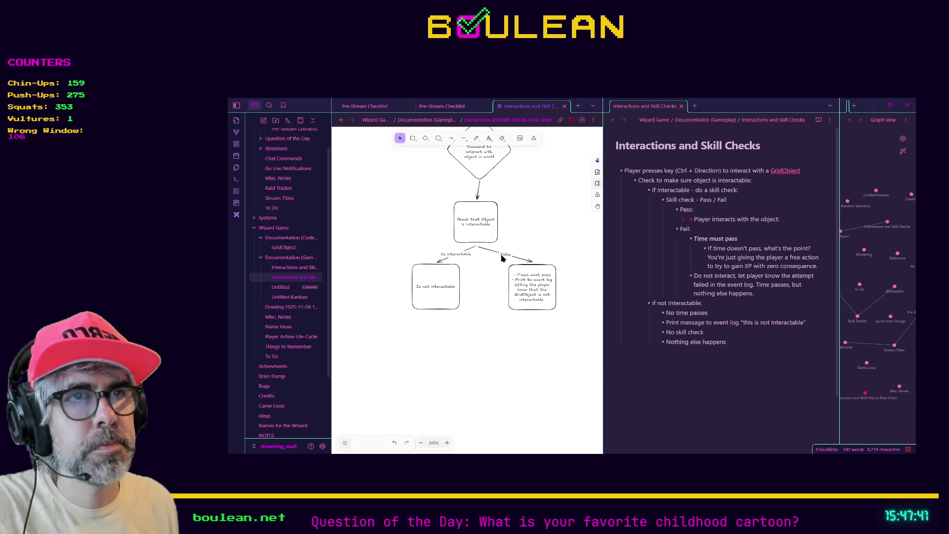
pyautogui.doubleClick(505, 255)
pyautogui.write('Is not interactable')
pyautogui.click(519, 364)
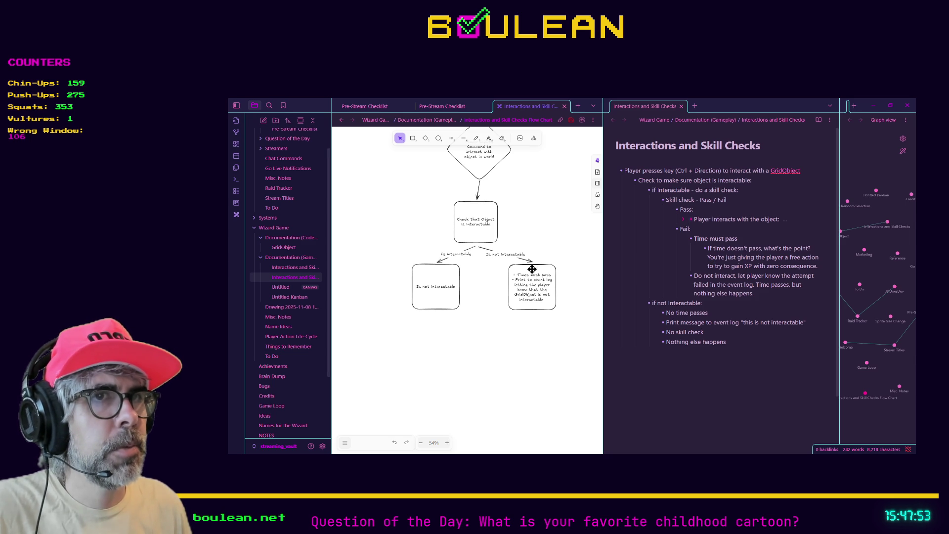
pyautogui.click(655, 199)
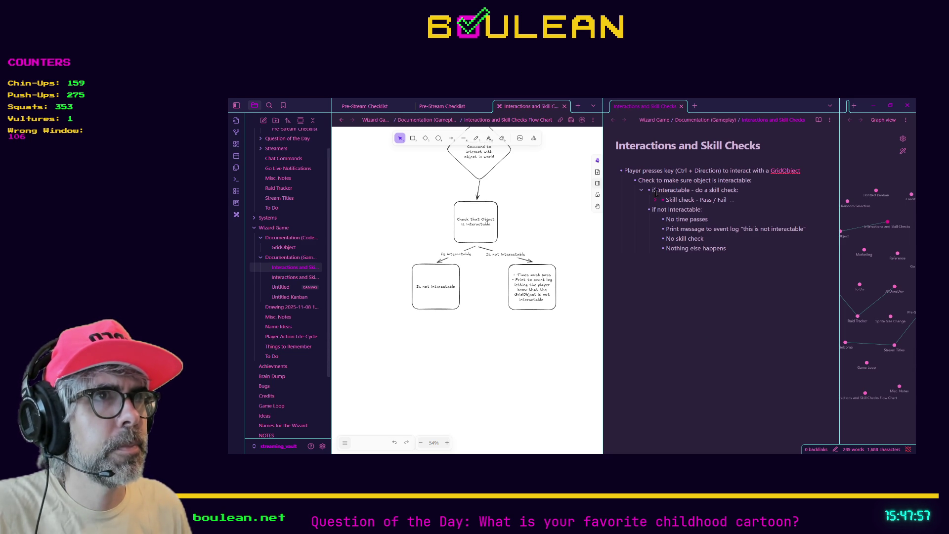
# - Copy the right box below, then rewrite it: no time passes, event-log message, no skill check, nothing else
pyautogui.doubleClick(533, 290)
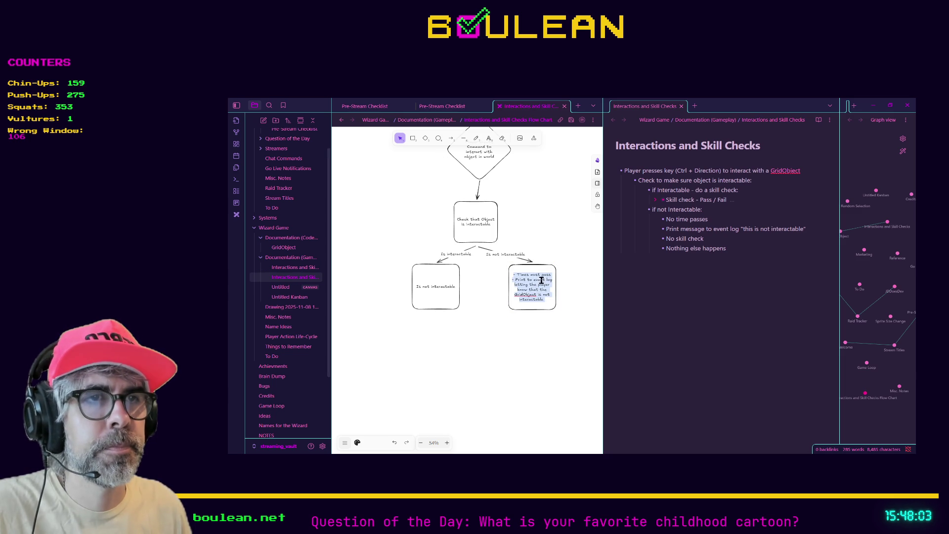
pyautogui.click(566, 295)
pyautogui.moveTo(553, 285)
pyautogui.mouseDown()
pyautogui.moveTo(539, 346)
pyautogui.moveTo(474, 388)
pyautogui.mouseUp()
pyautogui.click(541, 285)
pyautogui.doubleClick(541, 285)
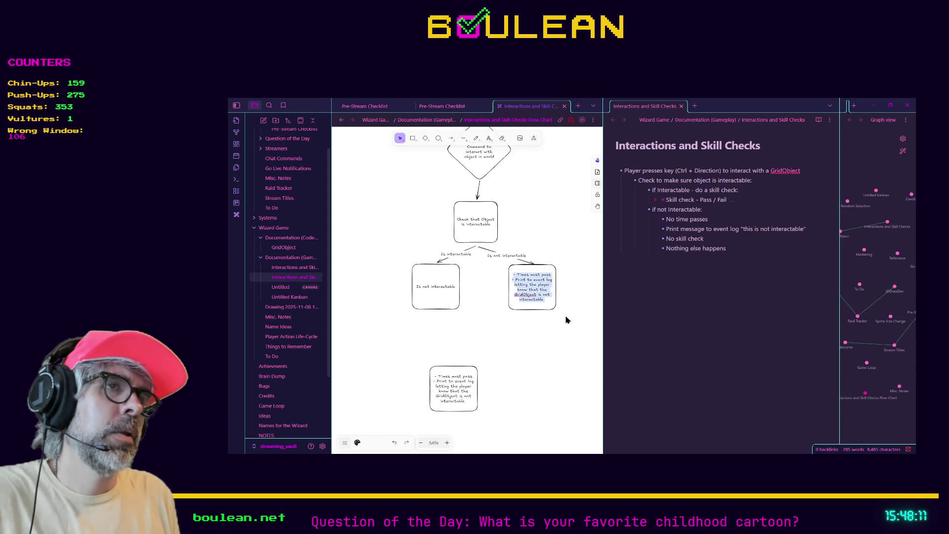
pyautogui.write('- N')
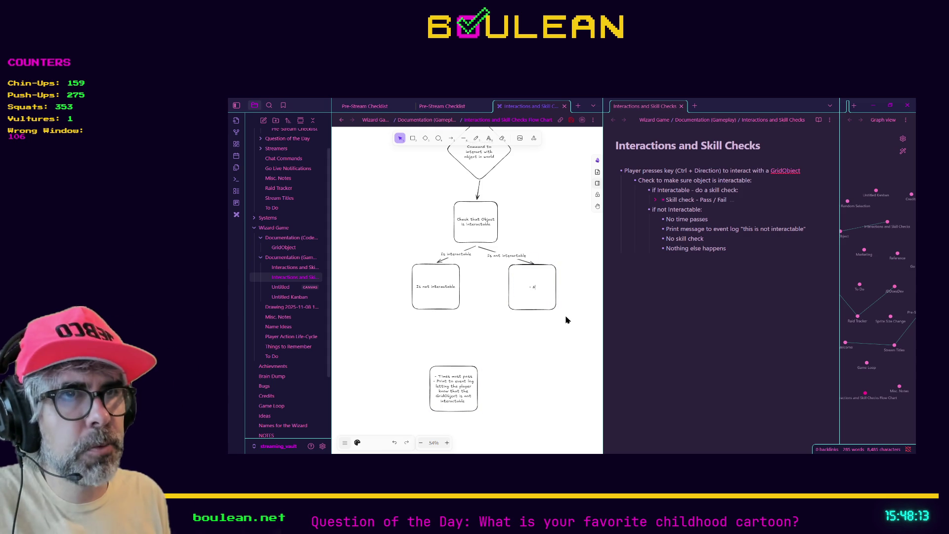
pyautogui.write('o time passes')
pyautogui.press('Return')
pyautogui.write('-')
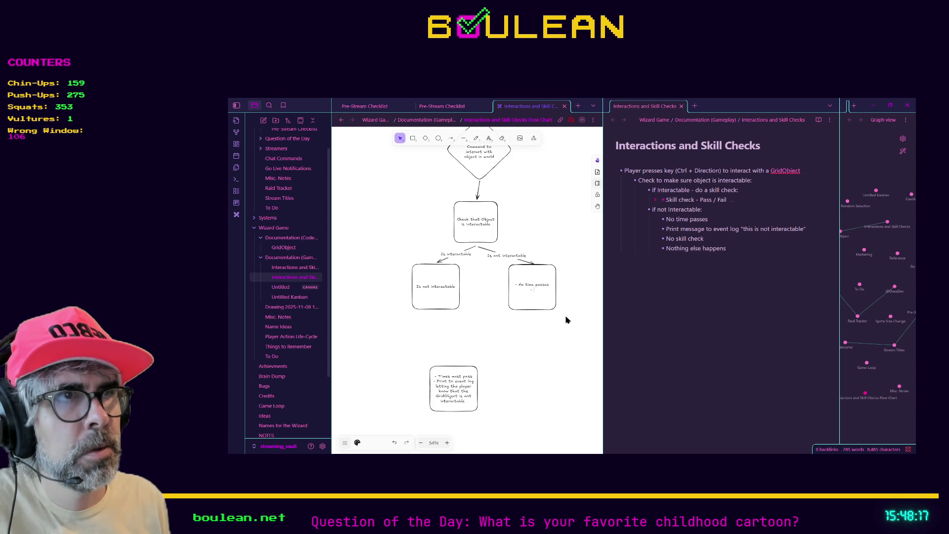
pyautogui.write(' Print message to e')
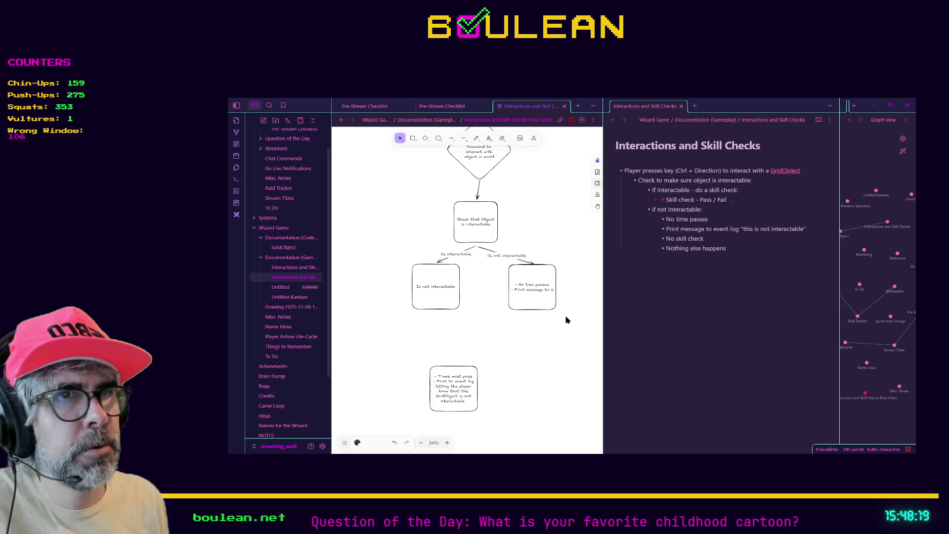
pyautogui.write('vent log "this is not interactable" - No ski')
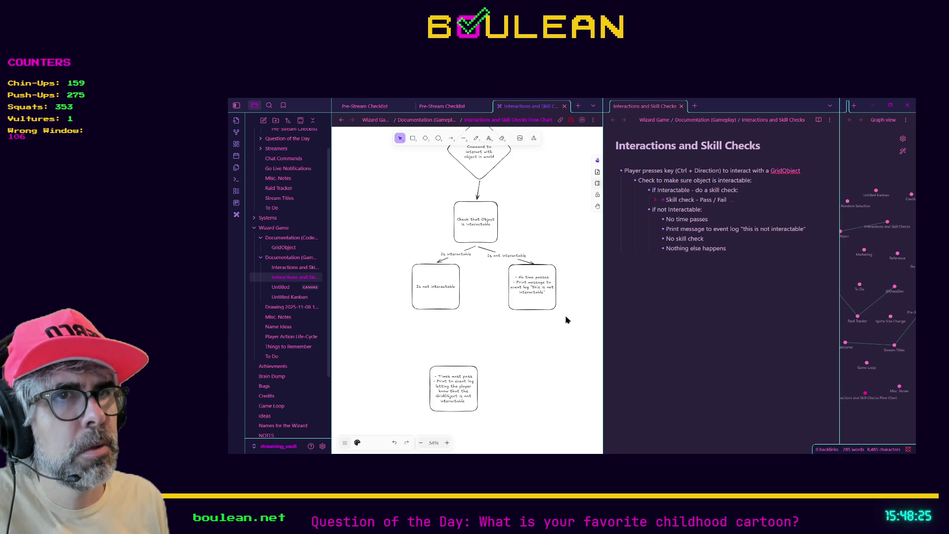
pyautogui.write('ll check happens')
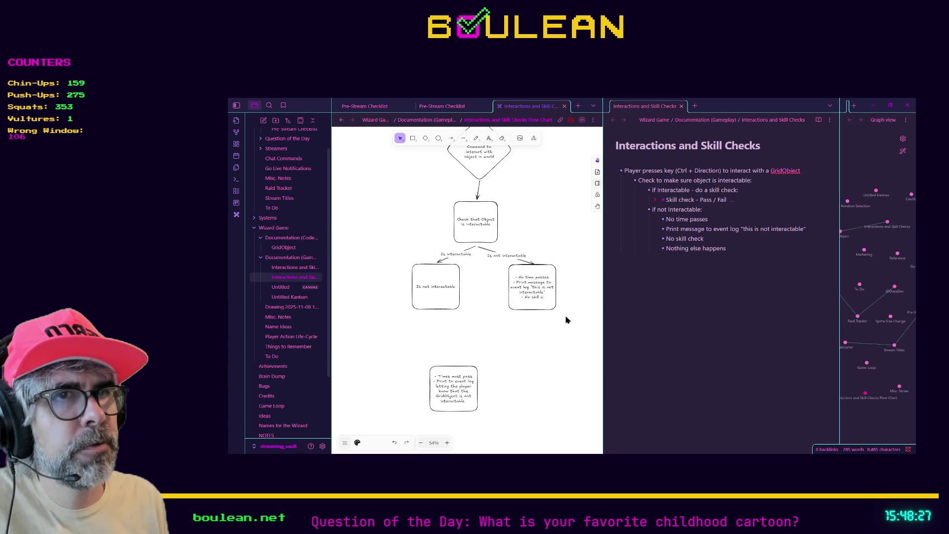
pyautogui.press('Return')
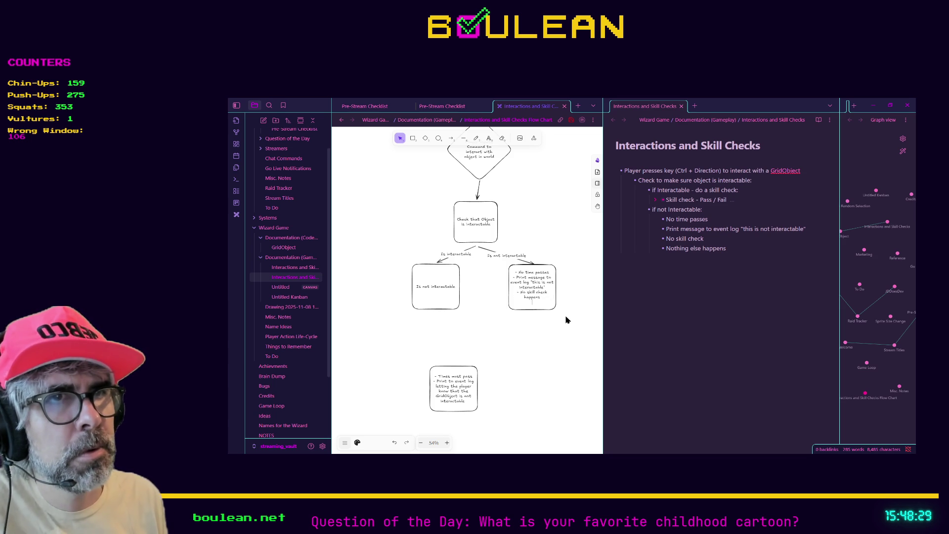
pyautogui.write('- Nothing els')
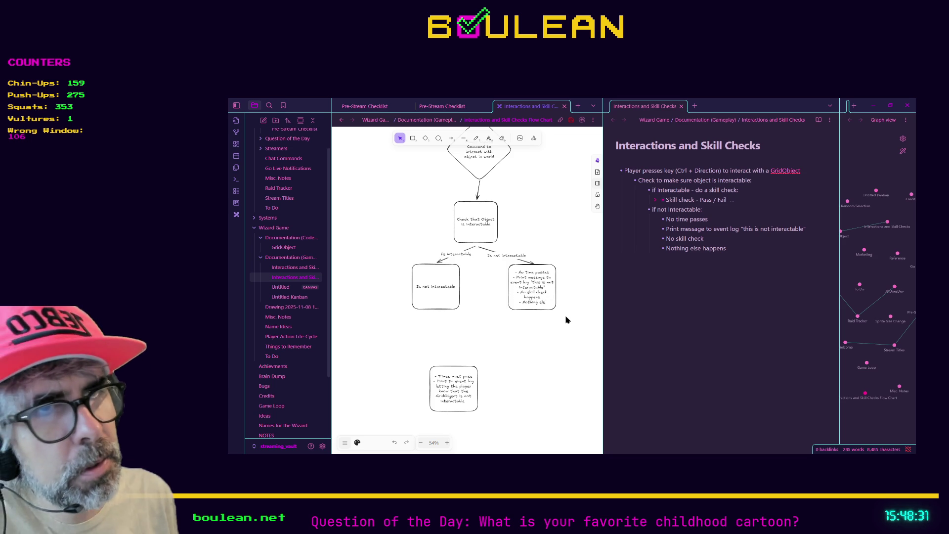
pyautogui.write('e happens')
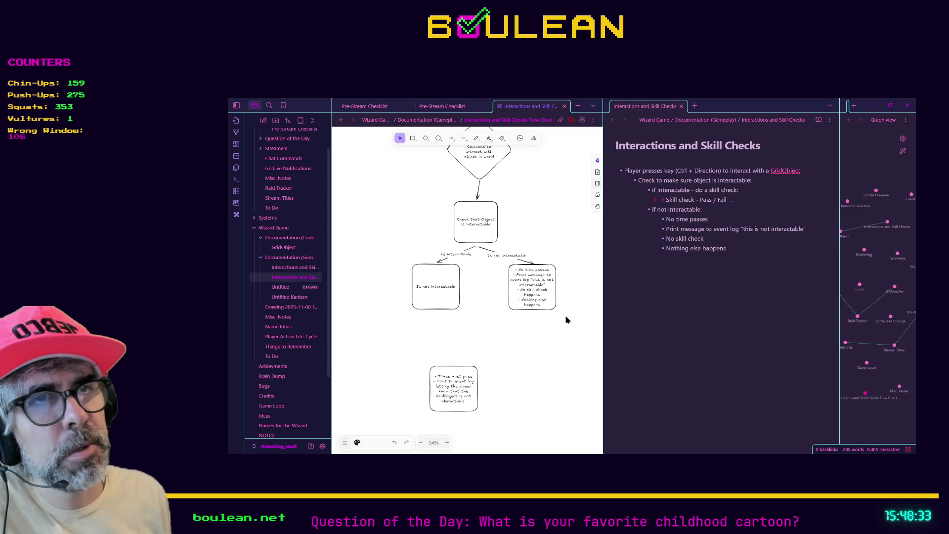
pyautogui.click(568, 350)
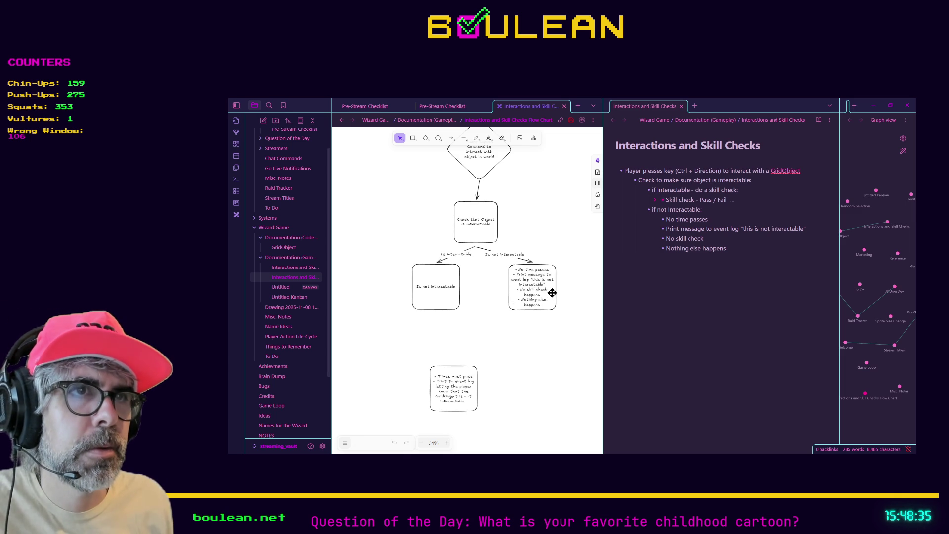
# - Widen the right outcome box so its bullet text fits
pyautogui.click(543, 292)
pyautogui.moveTo(557, 291); pyautogui.dragTo(573, 291)
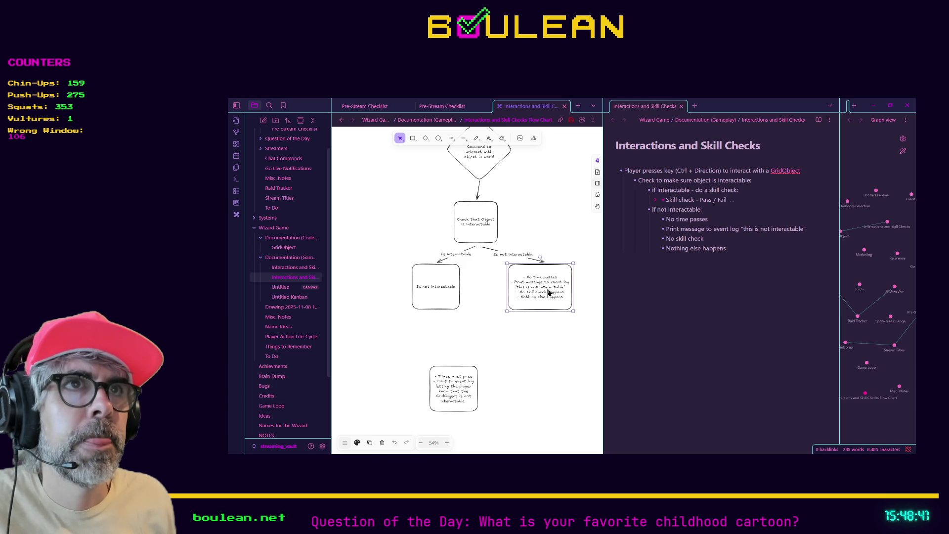
pyautogui.rightClick(534, 294)
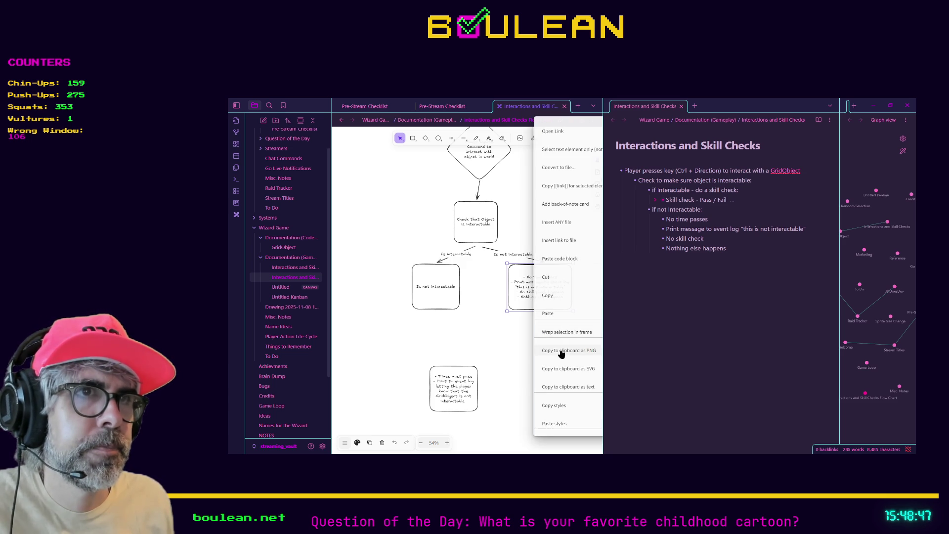
pyautogui.click(526, 294)
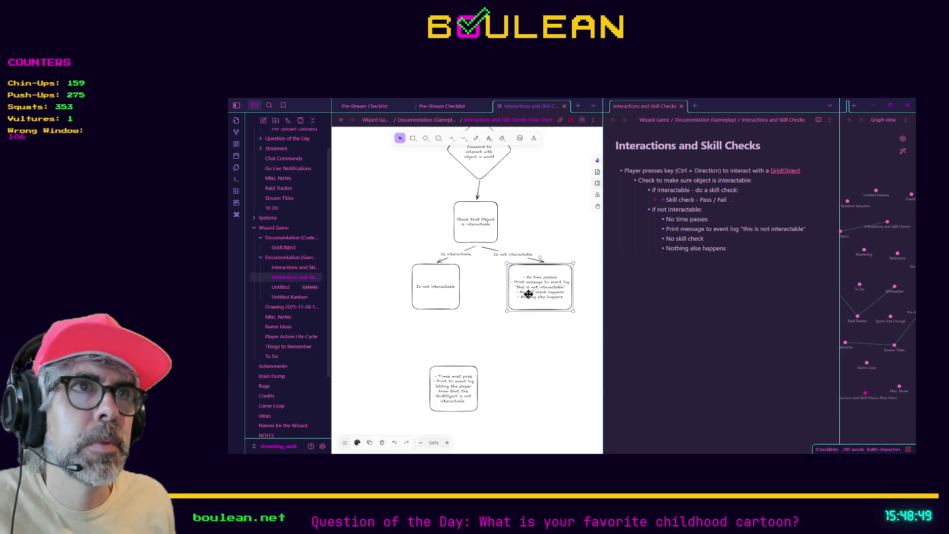
pyautogui.click(546, 352)
pyautogui.click(540, 307)
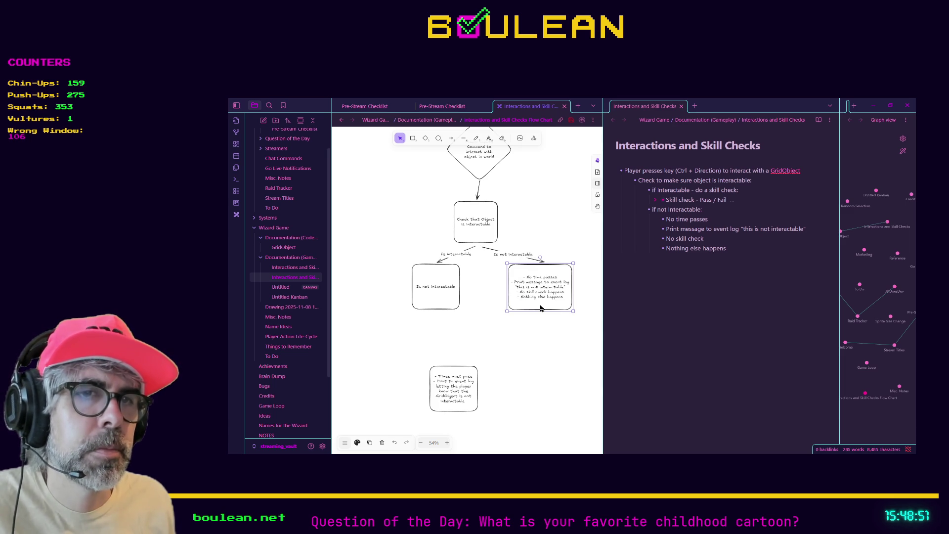
# - Switch the Excalidraw canvas to dark mode and zoom to frame the flowchart
pyautogui.click(345, 443)
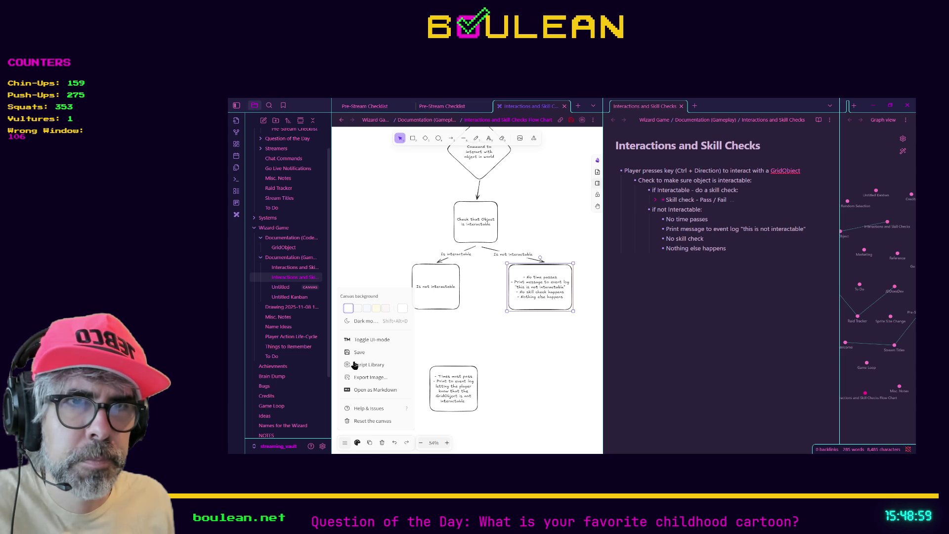
pyautogui.click(364, 321)
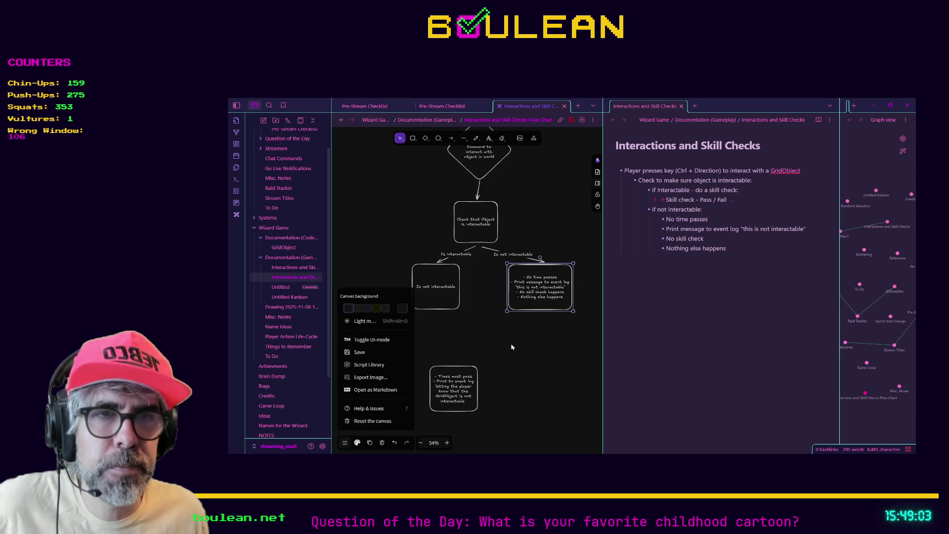
pyautogui.click(483, 324)
pyautogui.scroll(2, 500, 311)
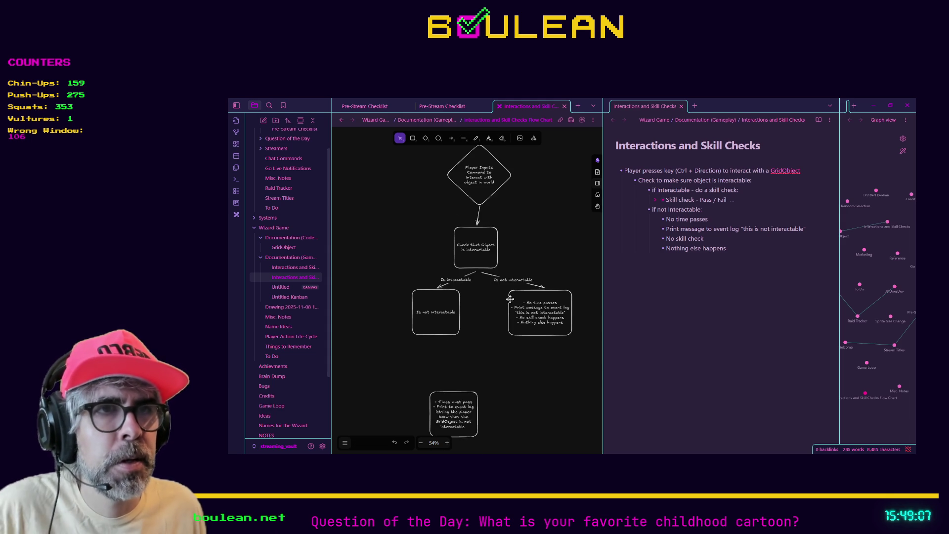
pyautogui.scroll(3, 521, 309)
pyautogui.scroll(5, 521, 309)
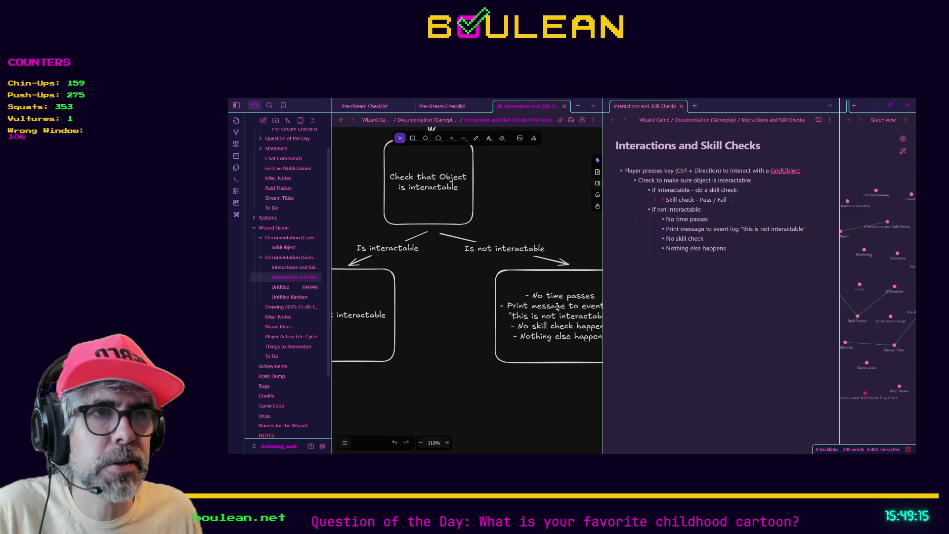
pyautogui.scroll(-5, 558, 307)
pyautogui.scroll(-2, 495, 314)
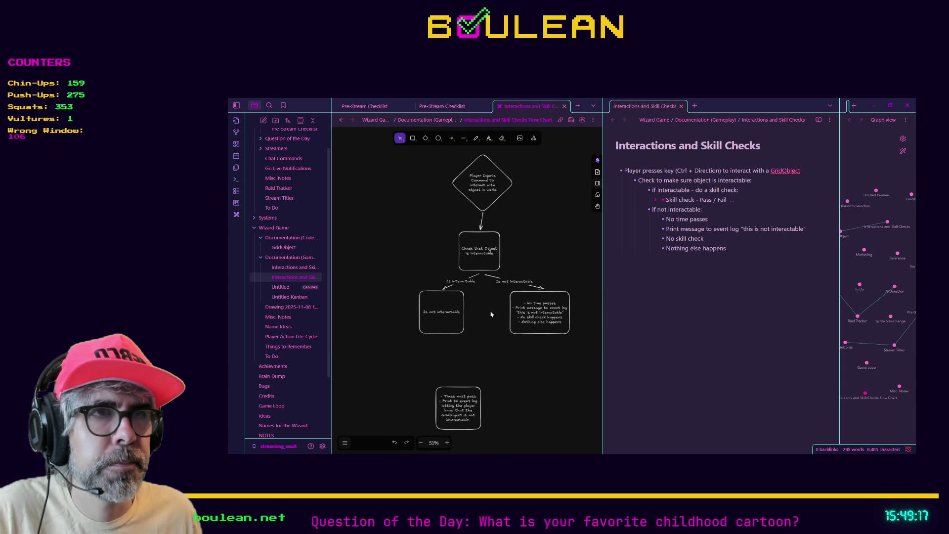
pyautogui.click(430, 315)
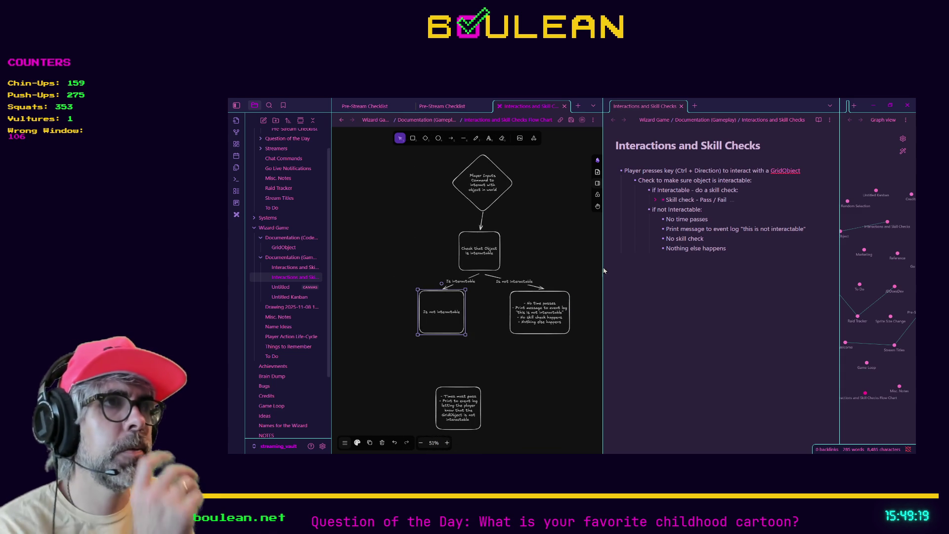
pyautogui.click(656, 200)
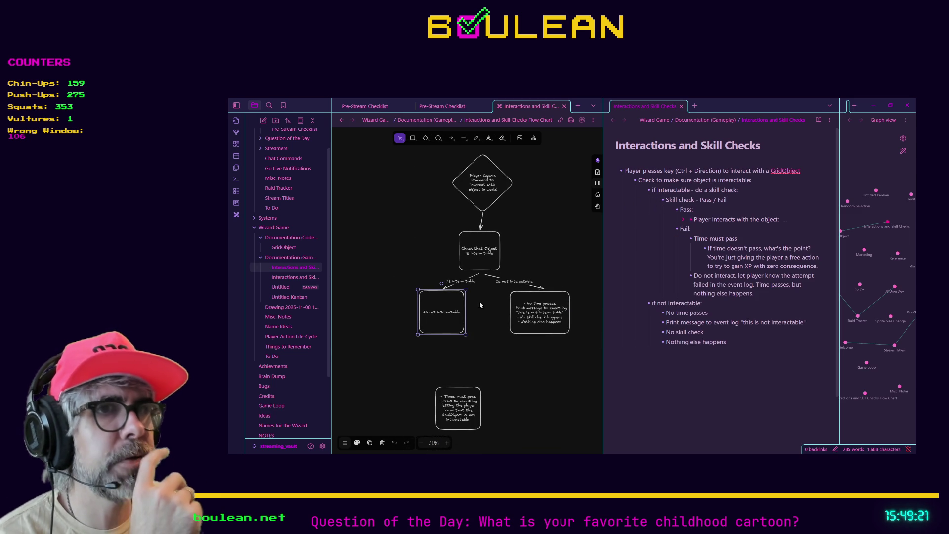
# - Write 'Perform a skill check' in the left box, prefixed with '1)'
pyautogui.doubleClick(437, 312)
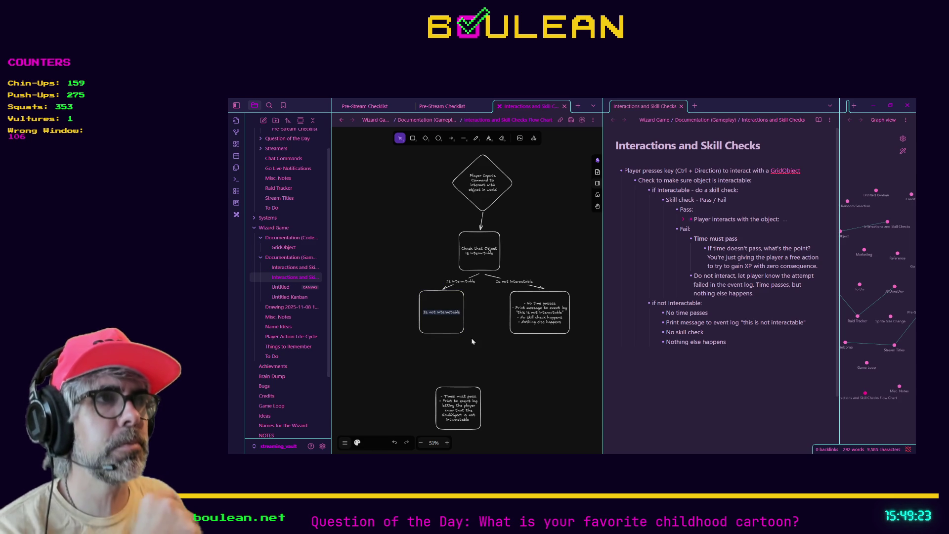
pyautogui.click(685, 220)
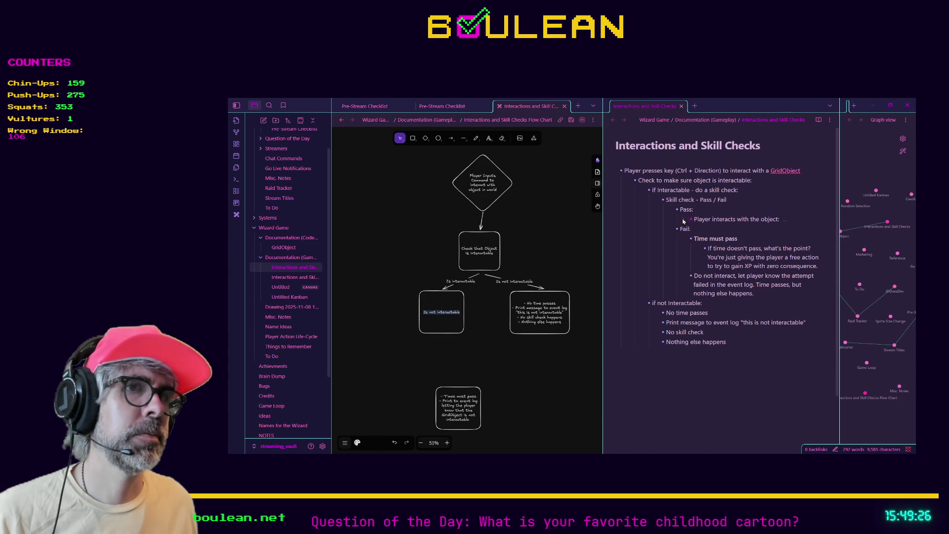
pyautogui.doubleClick(449, 312)
pyautogui.tripleClick(449, 312)
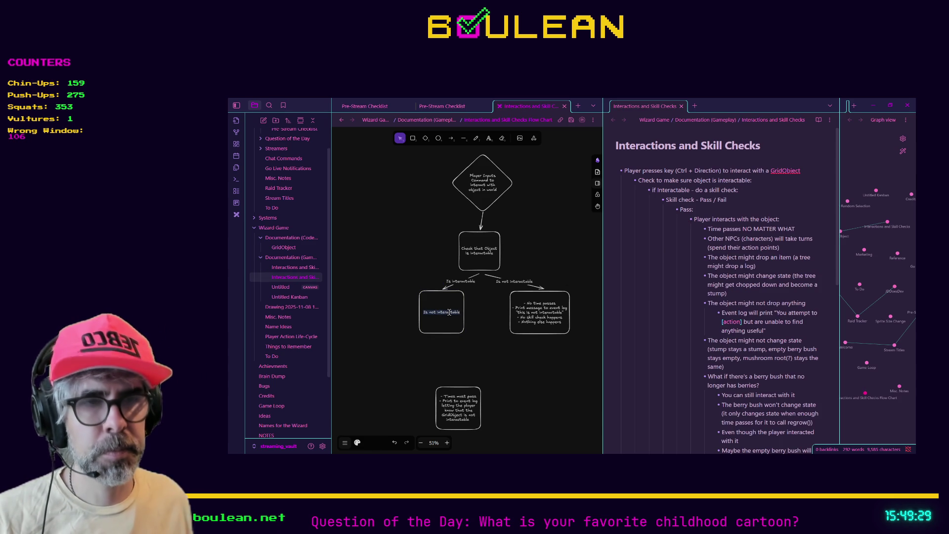
pyautogui.write('Perform')
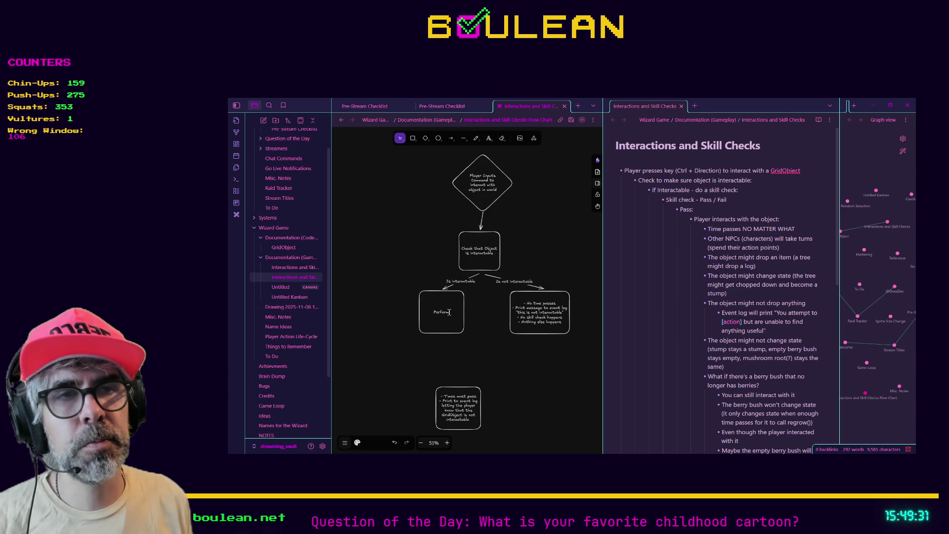
pyautogui.write(' a skill check')
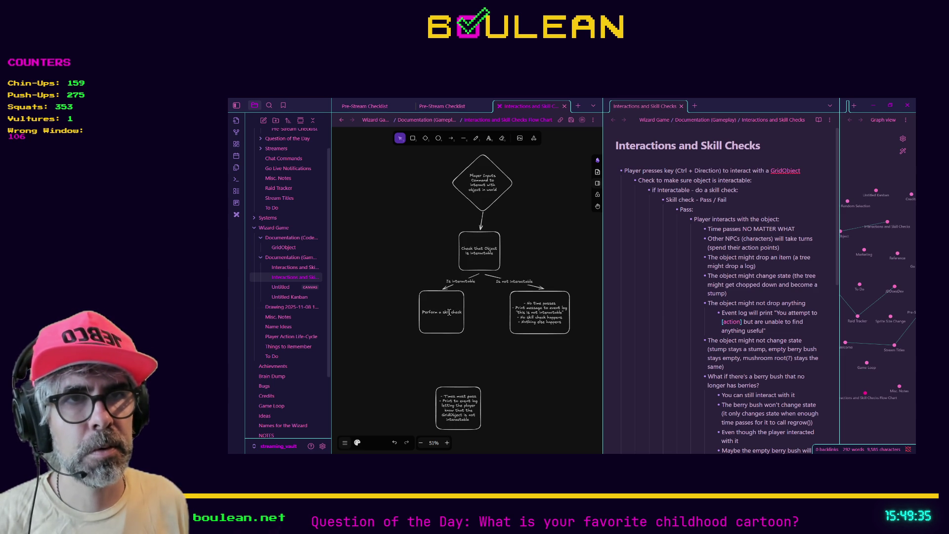
pyautogui.press('Home')
pyautogui.write('1)')
# - Replace the left box's '1)' prefix with a '- ' bullet
pyautogui.click(526, 305)
pyautogui.doubleClick(526, 305)
pyautogui.click(525, 303)
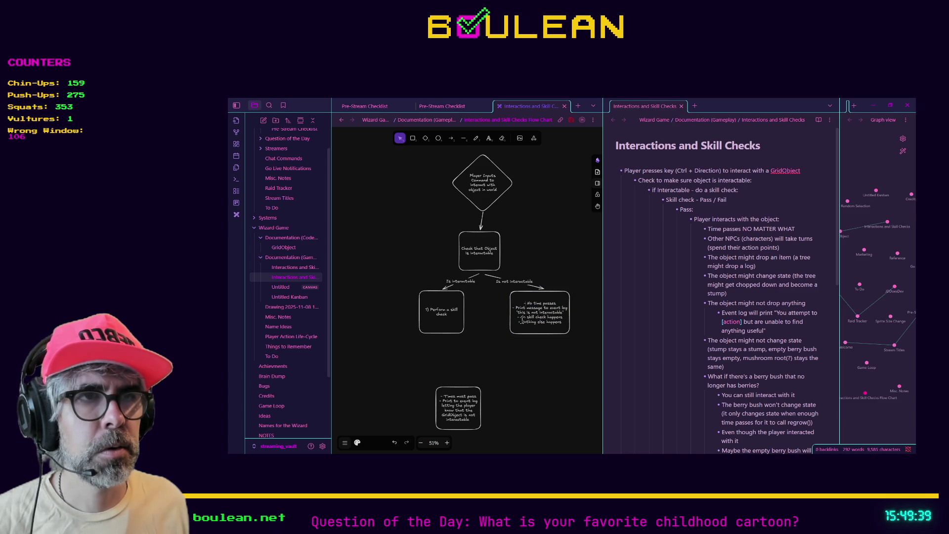
pyautogui.doubleClick(434, 312)
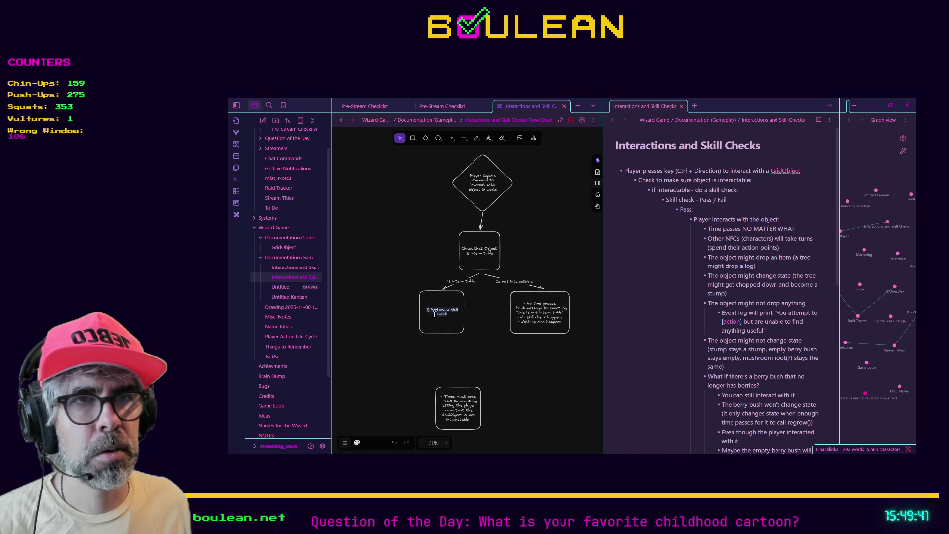
pyautogui.click(431, 309)
pyautogui.press('BackSpace')
pyautogui.press('BackSpace')
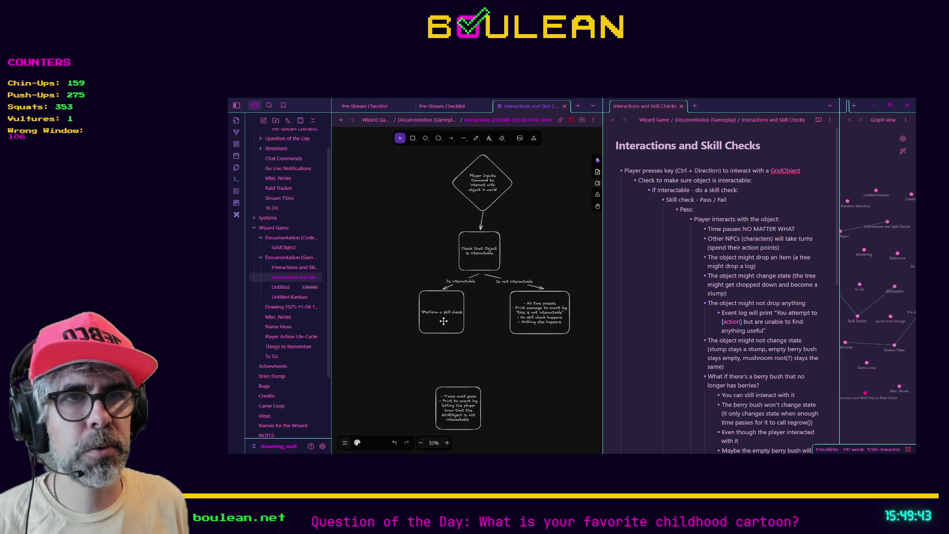
pyautogui.press('BackSpace')
pyautogui.write('-')
pyautogui.click(510, 343)
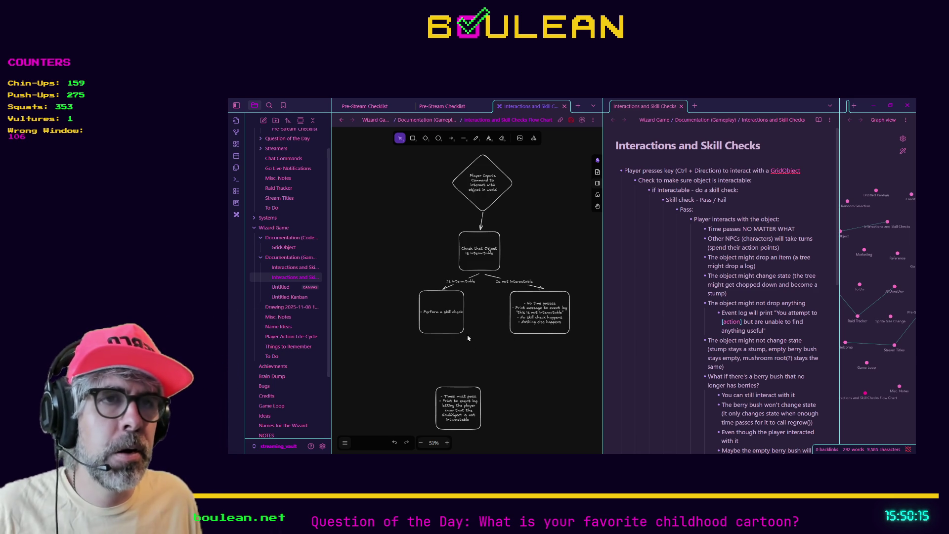
pyautogui.click(440, 326)
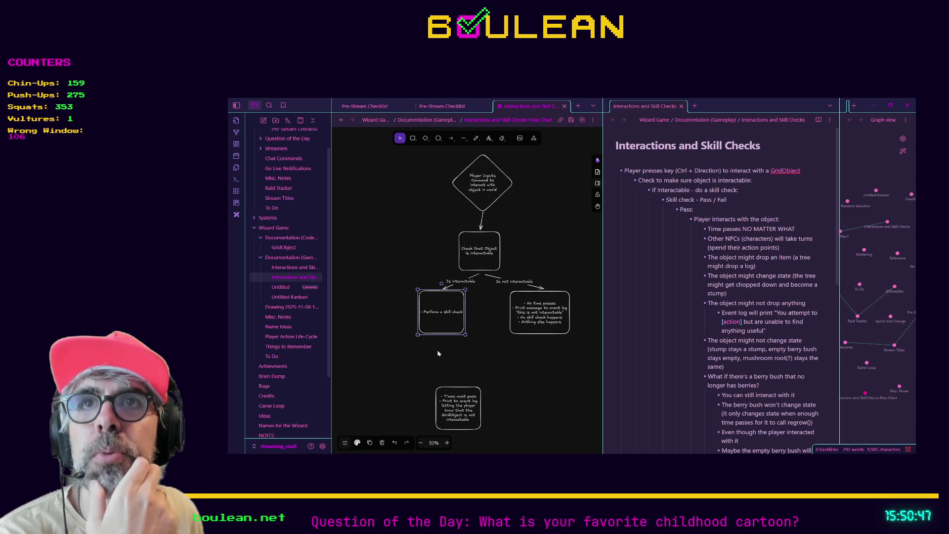
pyautogui.click(440, 368)
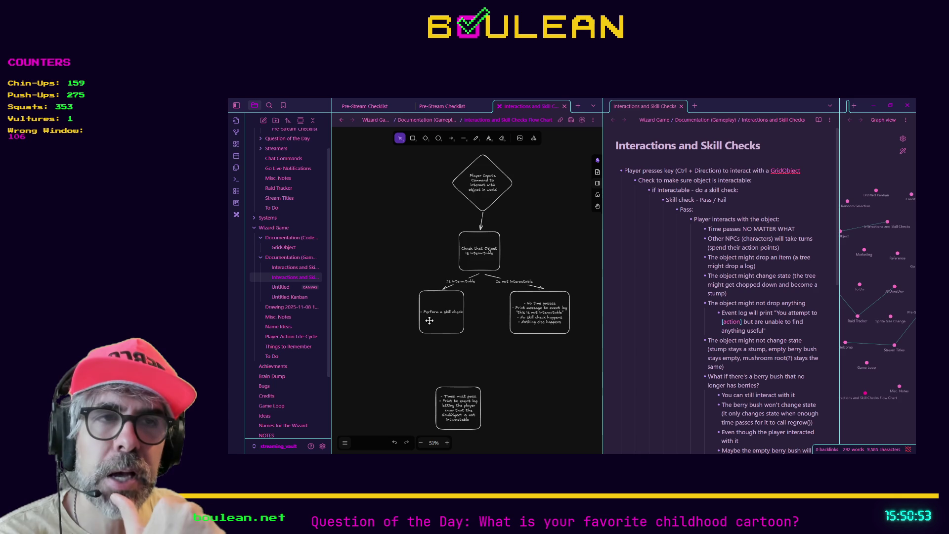
pyautogui.click(430, 321)
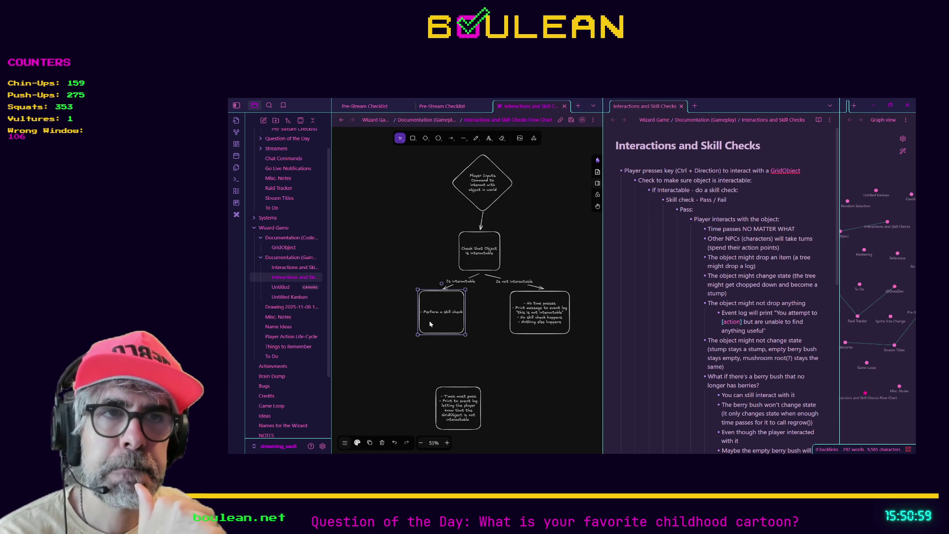
pyautogui.click(415, 316)
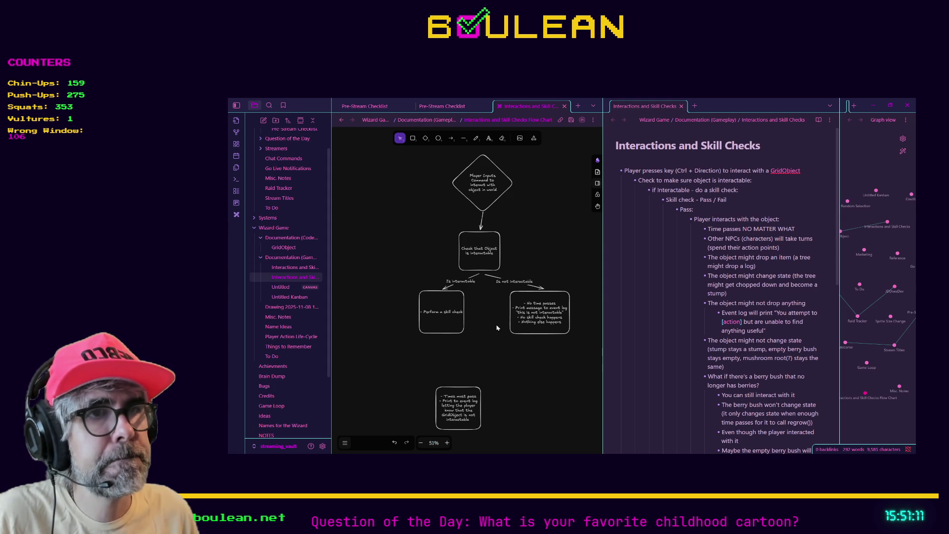
# - Move the Times must pass box aside, duplicate the skill-check box, and draw arrows to both copies
pyautogui.scroll(-3, 499, 322)
pyautogui.moveTo(465, 341); pyautogui.dragTo(538, 406)
pyautogui.moveTo(442, 255)
pyautogui.mouseDown()
pyautogui.moveTo(403, 323)
pyautogui.moveTo(385, 326)
pyautogui.moveTo(480, 318)
pyautogui.mouseUp()
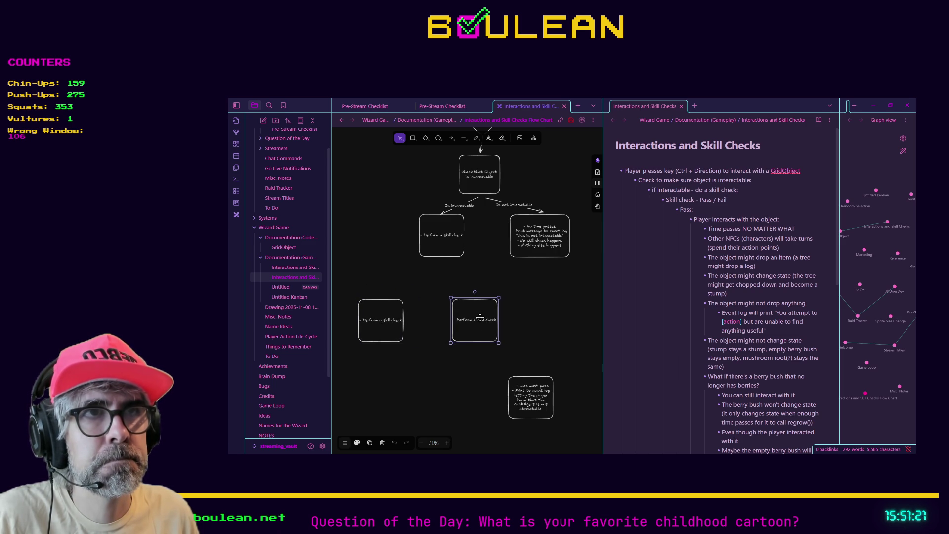
pyautogui.press('a')
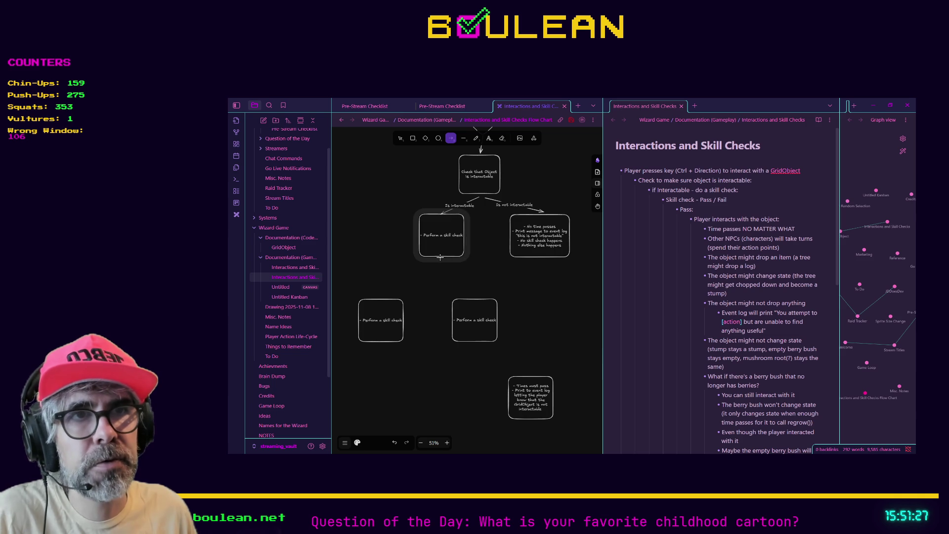
pyautogui.moveTo(440, 259); pyautogui.dragTo(384, 296)
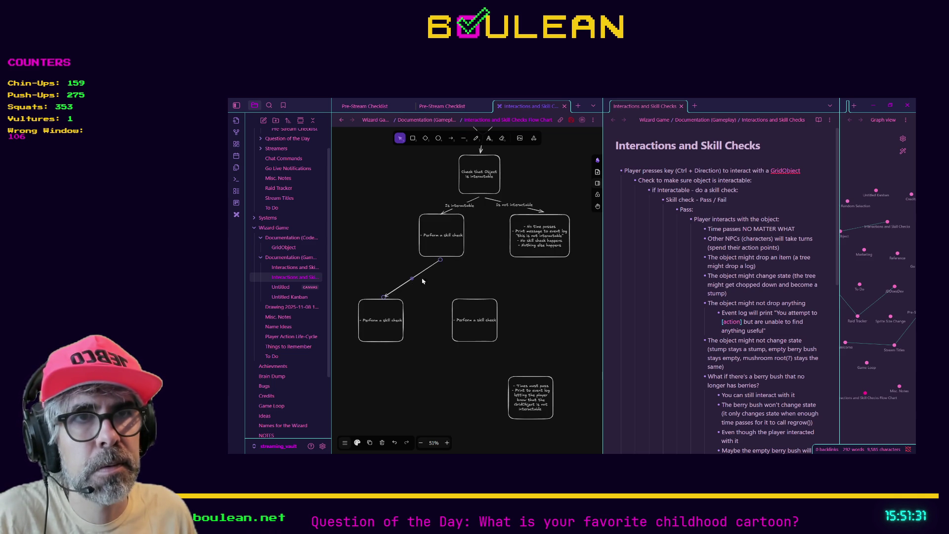
pyautogui.press('a')
pyautogui.moveTo(444, 259); pyautogui.dragTo(469, 297)
# - Label the two arrows 'Skill check passes' and 'Skill check fails'
pyautogui.click(415, 280)
pyautogui.write('Skil')
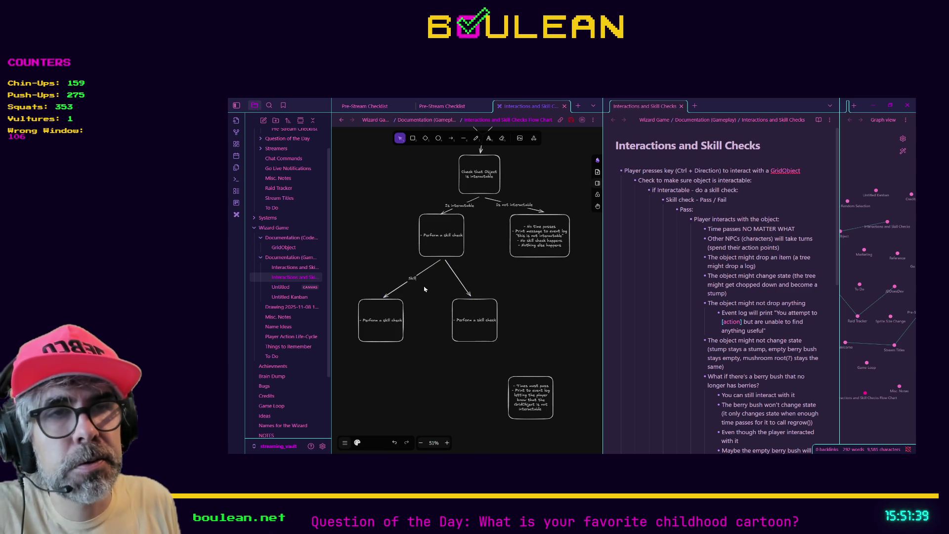
pyautogui.write('check')
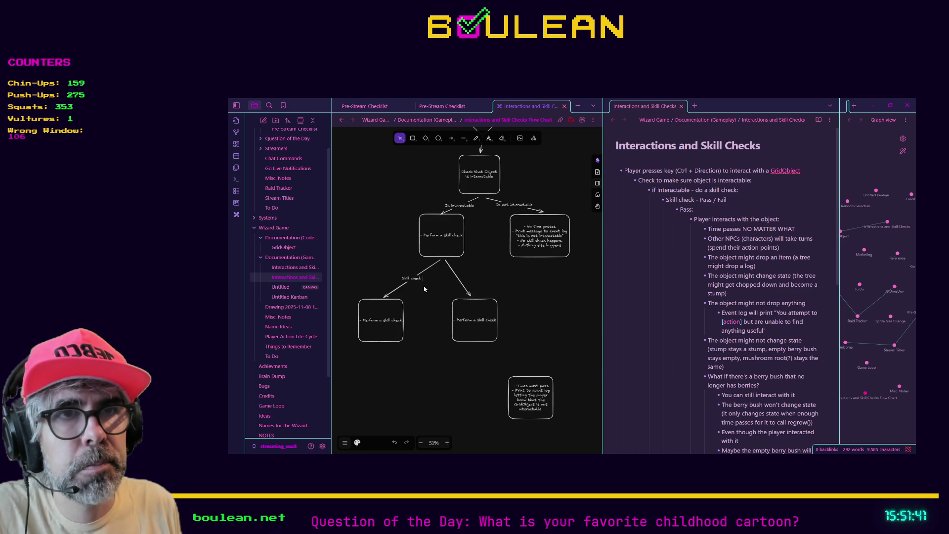
pyautogui.write(' passes')
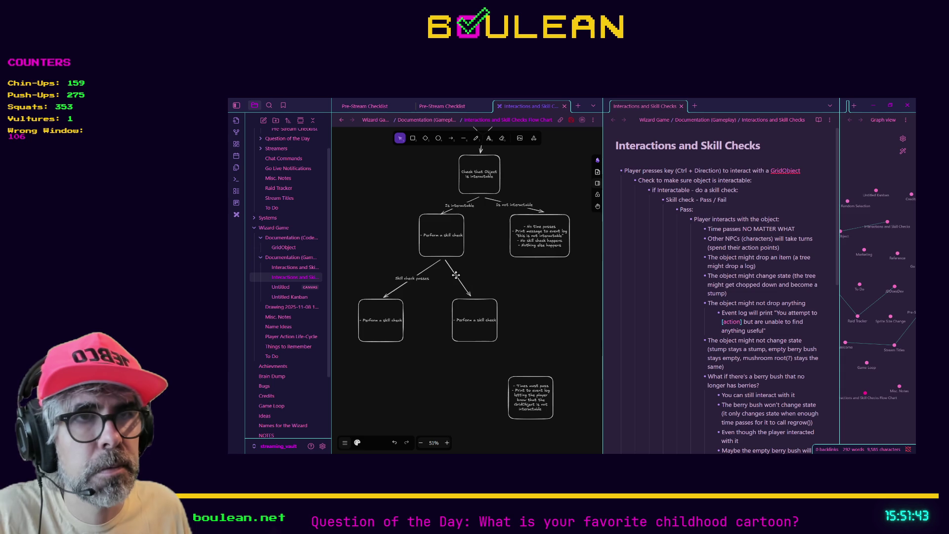
pyautogui.click(456, 276)
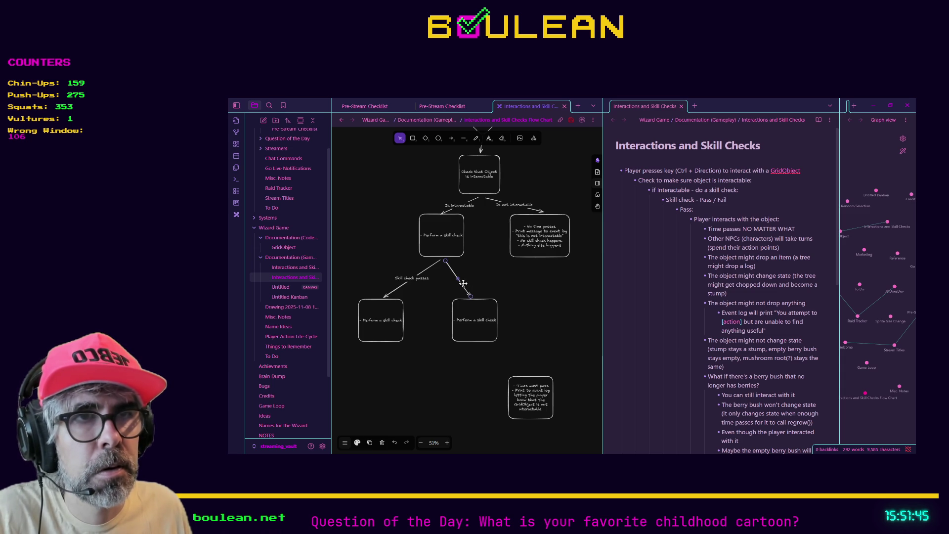
pyautogui.press('Escape')
pyautogui.doubleClick(462, 282)
pyautogui.write('Skill check fails')
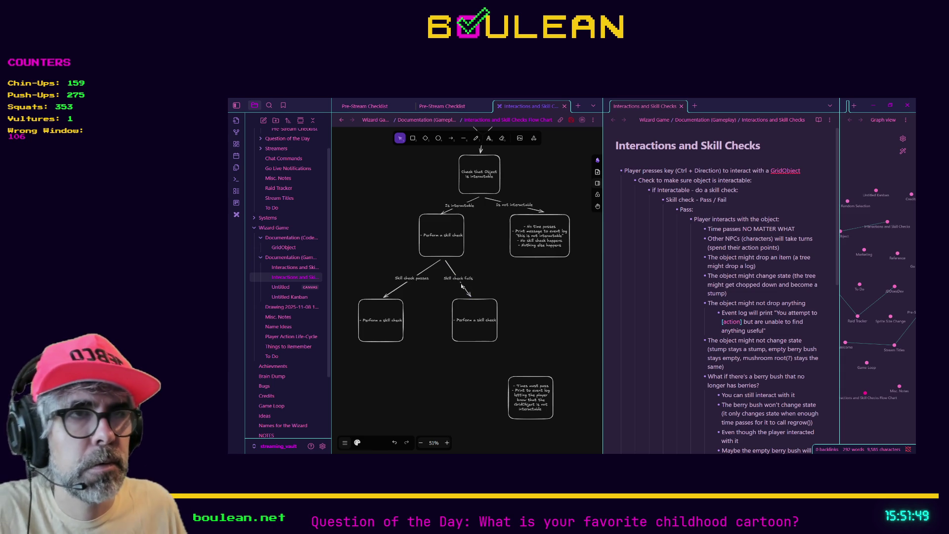
pyautogui.click(452, 294)
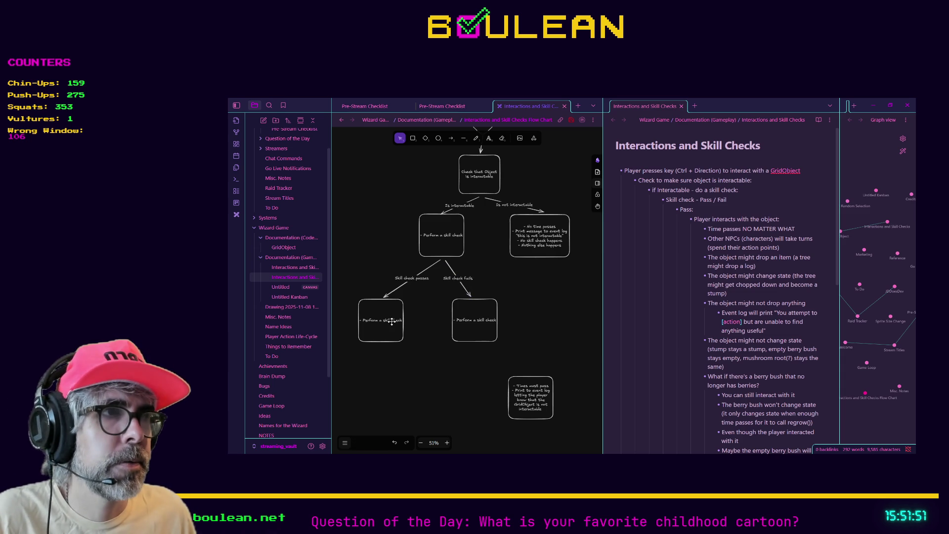
pyautogui.click(669, 210)
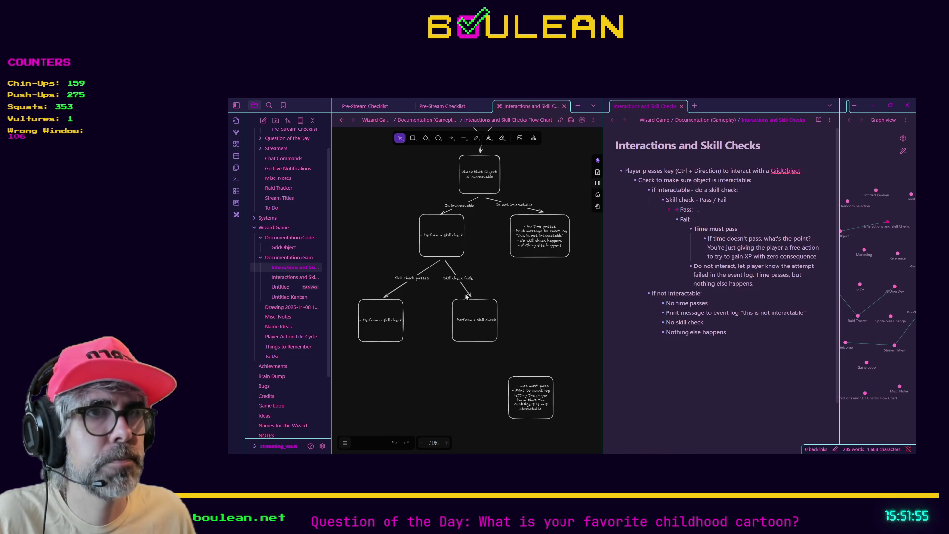
pyautogui.doubleClick(471, 322)
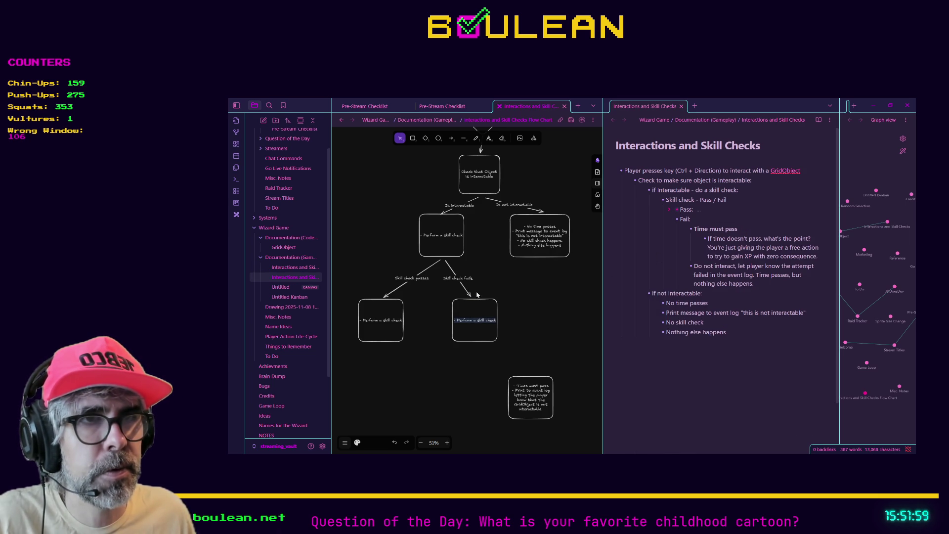
# - Point the Skill check fails arrow at the Times must pass box and delete the spare copy
pyautogui.moveTo(469, 293)
pyautogui.mouseDown()
pyautogui.moveTo(569, 393)
pyautogui.moveTo(532, 379)
pyautogui.mouseUp()
pyautogui.moveTo(469, 340); pyautogui.dragTo(439, 402)
pyautogui.press('Delete')
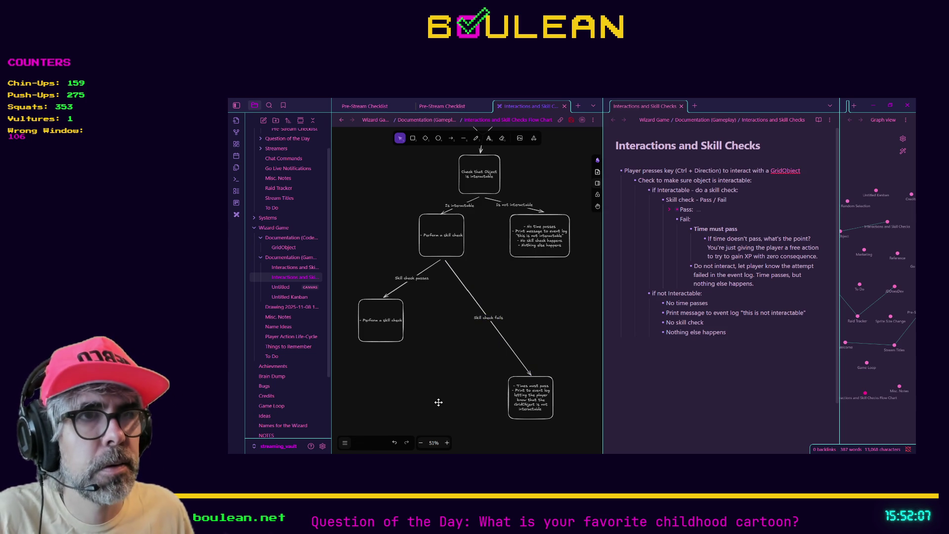
pyautogui.moveTo(521, 418); pyautogui.dragTo(469, 341)
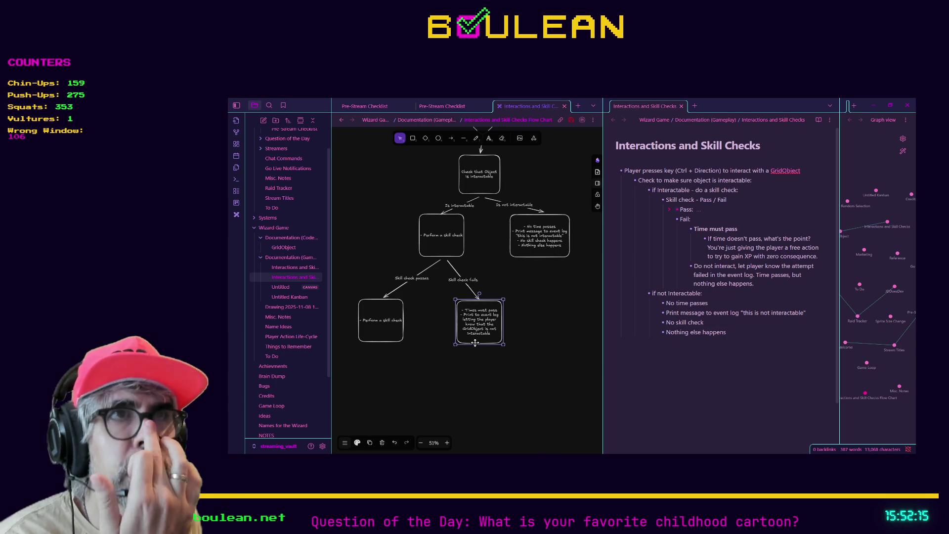
pyautogui.rightClick(475, 342)
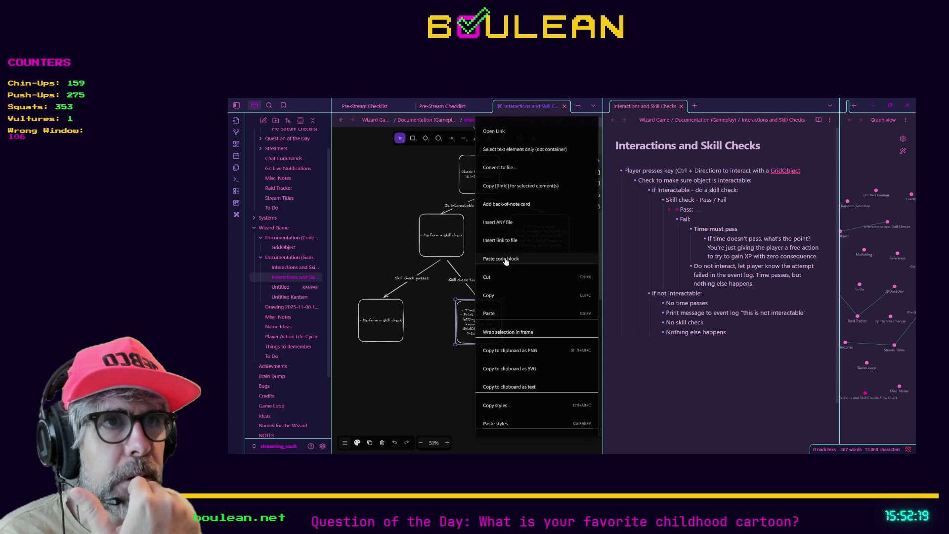
pyautogui.click(462, 329)
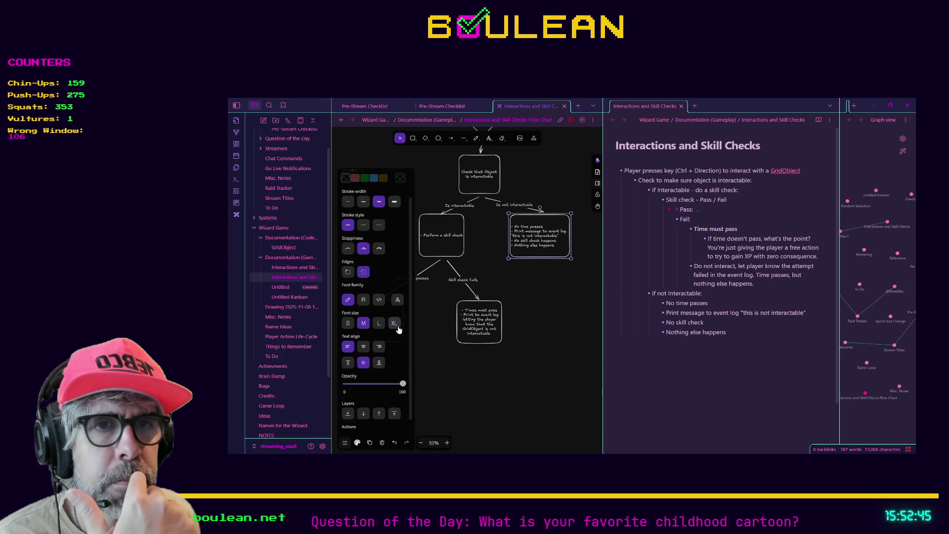
# - Draw a circle beside the box and move the Times must pass text into it
pyautogui.click(425, 139)
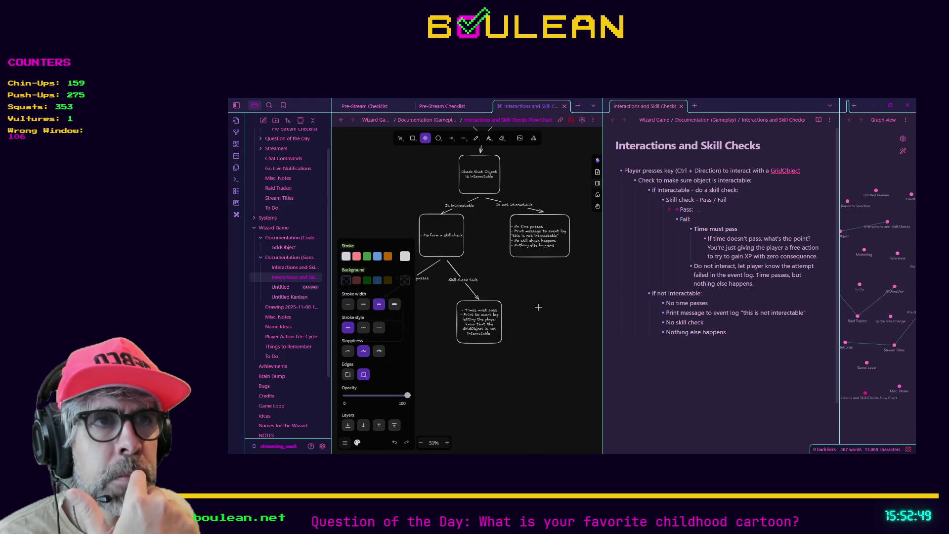
pyautogui.press('Escape')
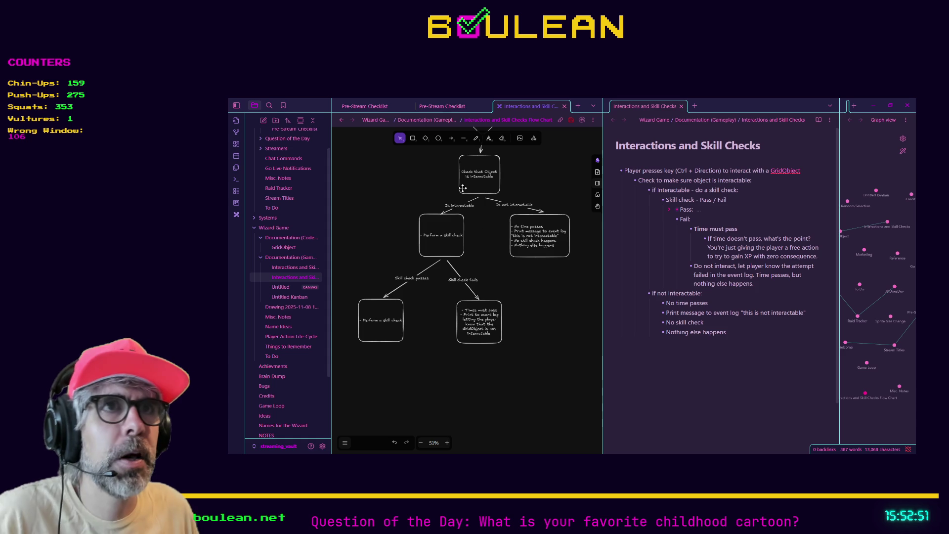
pyautogui.click(439, 139)
pyautogui.moveTo(525, 312)
pyautogui.mouseDown()
pyautogui.moveTo(544, 354)
pyautogui.moveTo(576, 363)
pyautogui.moveTo(560, 376)
pyautogui.moveTo(511, 375)
pyautogui.mouseUp()
pyautogui.click(473, 324)
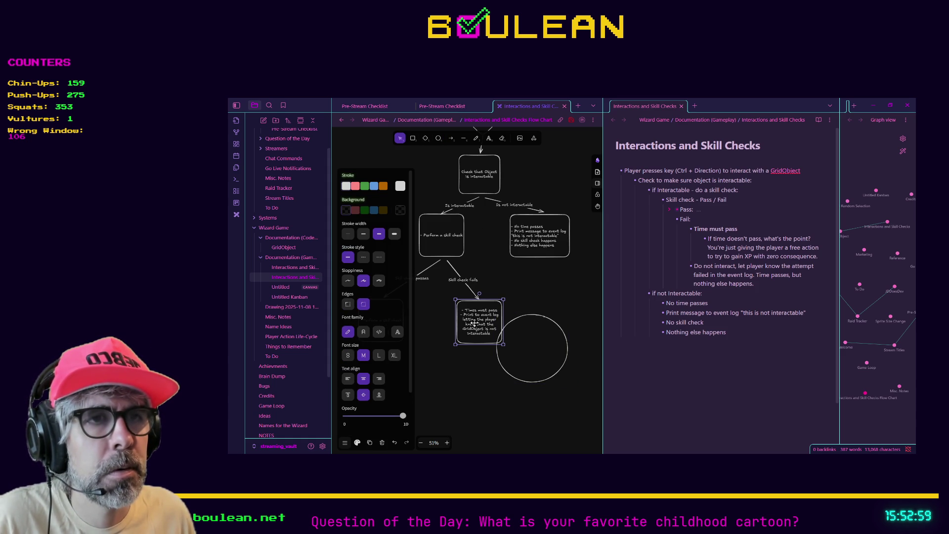
pyautogui.doubleClick(476, 325)
pyautogui.hotkey('ctrl', 'c')
pyautogui.press('BackSpace')
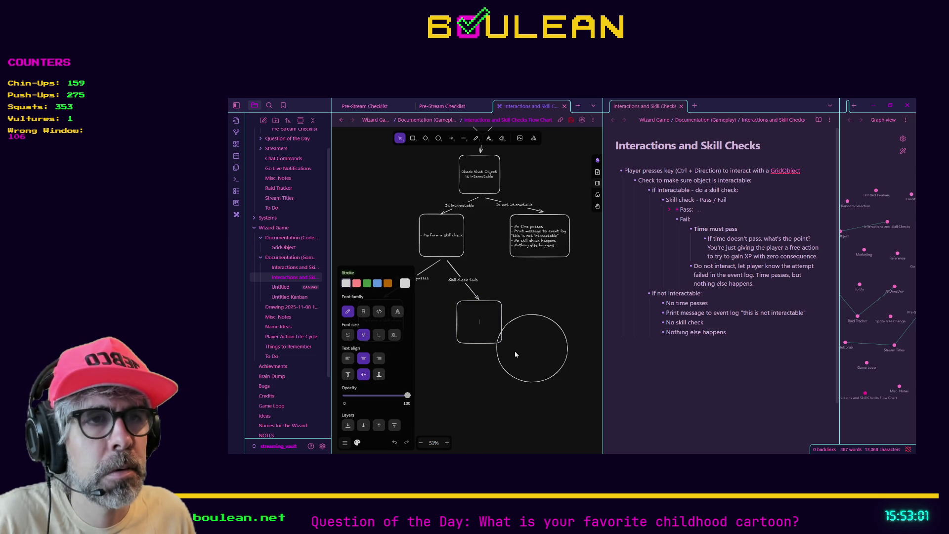
pyautogui.hotkey('ctrl', 'v')
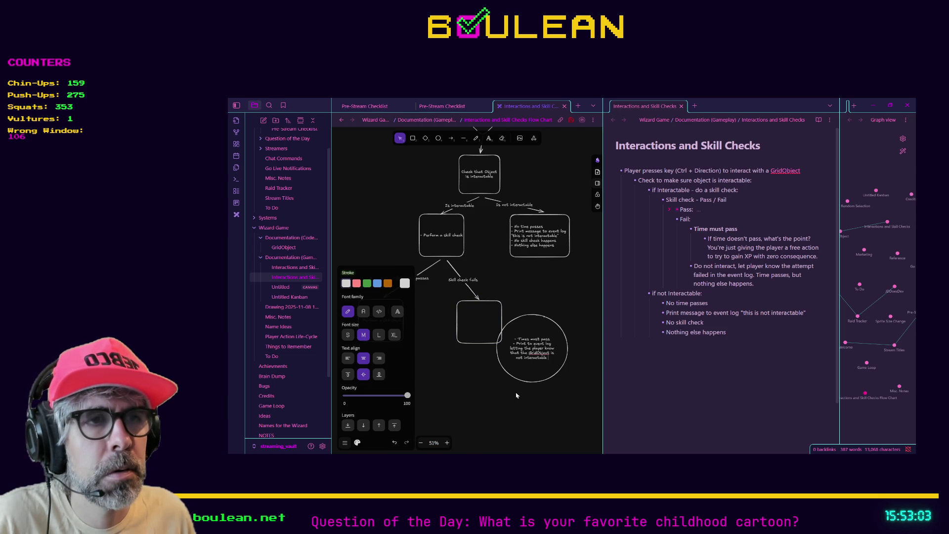
pyautogui.press('Escape')
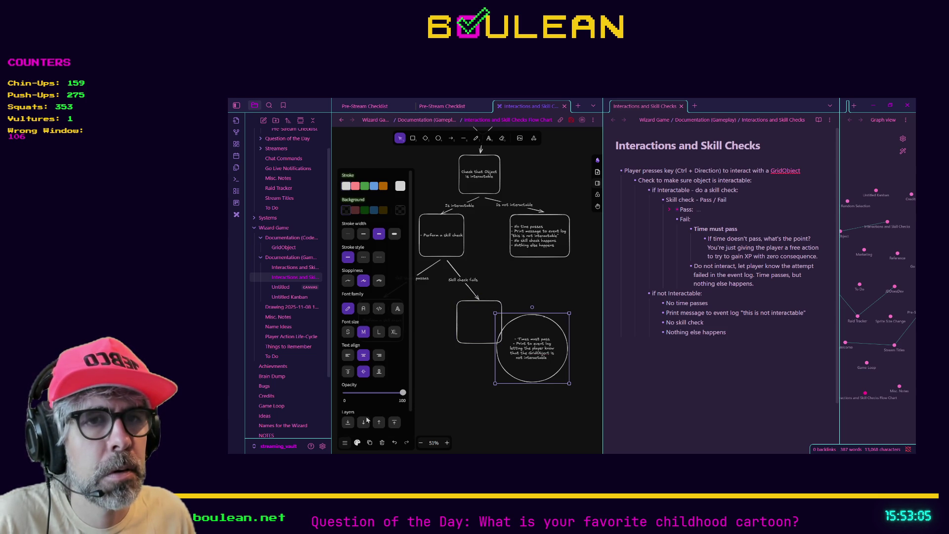
pyautogui.scroll(-1, 393, 385)
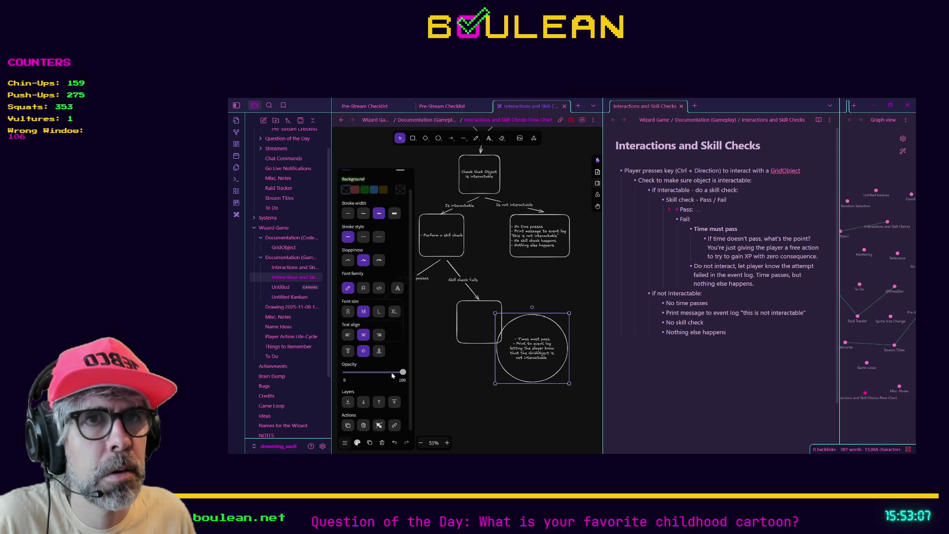
# - Delete the empty box under the fail branch and attach the fail arrow to the circle
pyautogui.click(348, 335)
pyautogui.click(464, 384)
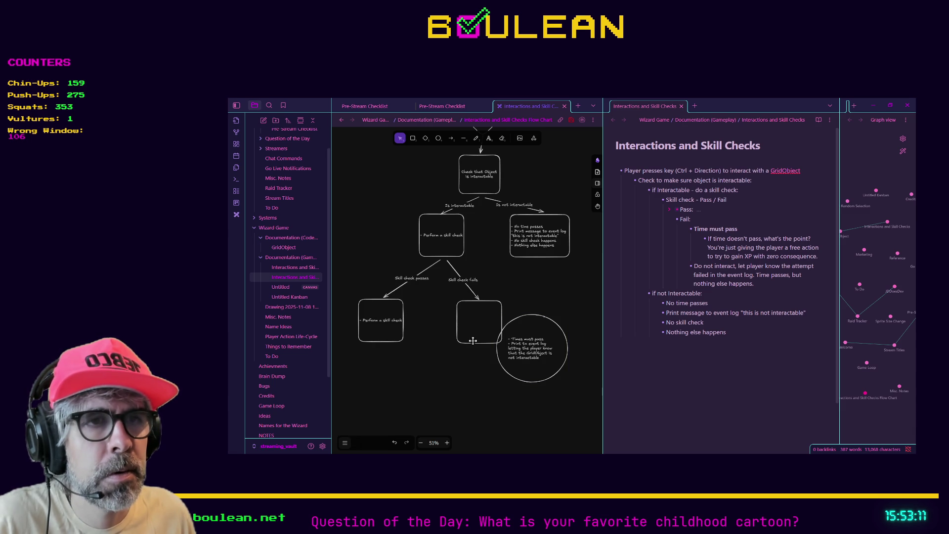
pyautogui.click(473, 342)
pyautogui.press('Delete')
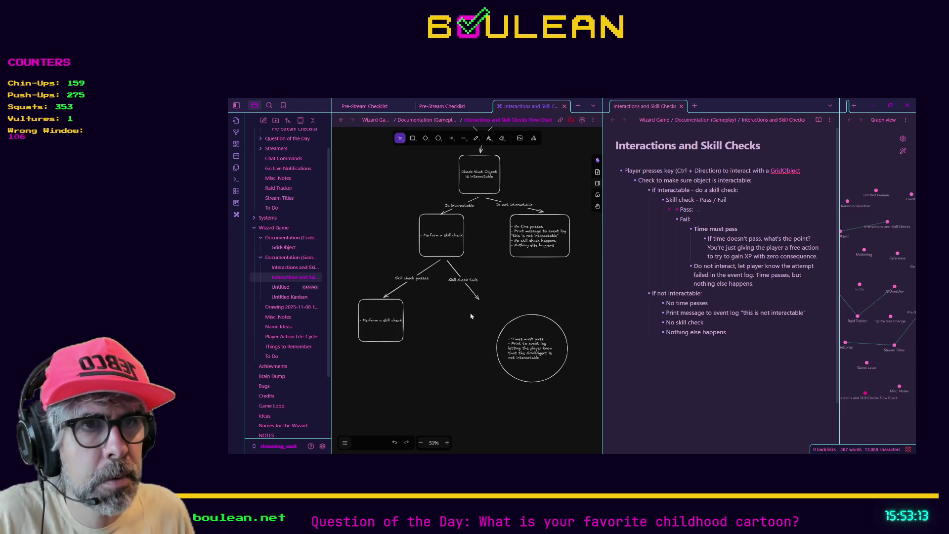
pyautogui.click(478, 298)
pyautogui.moveTo(478, 298)
pyautogui.mouseDown()
pyautogui.moveTo(514, 332)
pyautogui.moveTo(483, 302)
pyautogui.moveTo(491, 332)
pyautogui.mouseUp()
# - Shrink the circle beneath the fail arrow and centre its text
pyautogui.click(469, 386)
pyautogui.moveTo(532, 356); pyautogui.dragTo(503, 336)
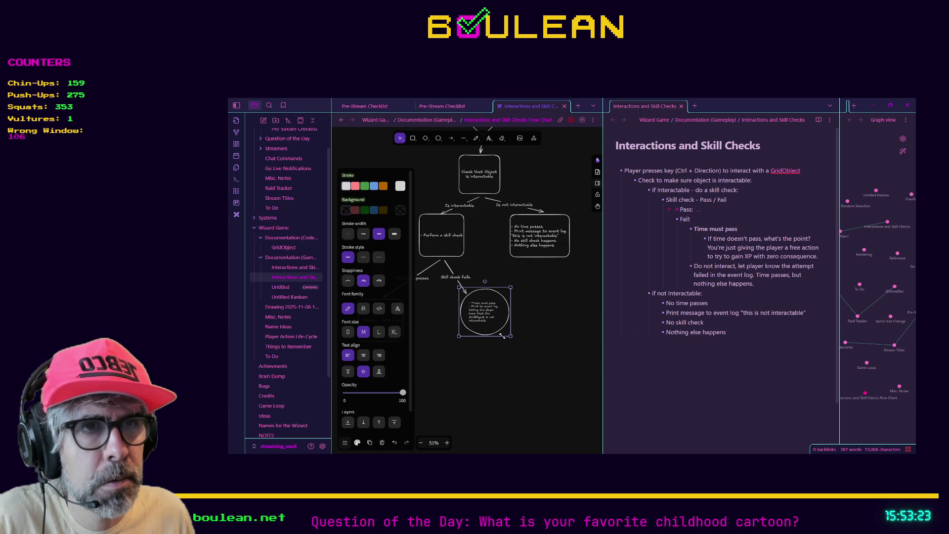
pyautogui.click(364, 355)
pyautogui.click(454, 365)
# - Pan the view back over the pass and fail branches
pyautogui.moveTo(414, 345)
pyautogui.mouseDown()
pyautogui.moveTo(519, 361)
pyautogui.moveTo(441, 329)
pyautogui.moveTo(448, 354)
pyautogui.moveTo(471, 343)
pyautogui.mouseUp()
pyautogui.scroll(3, 470, 342)
pyautogui.scroll(-3, 470, 342)
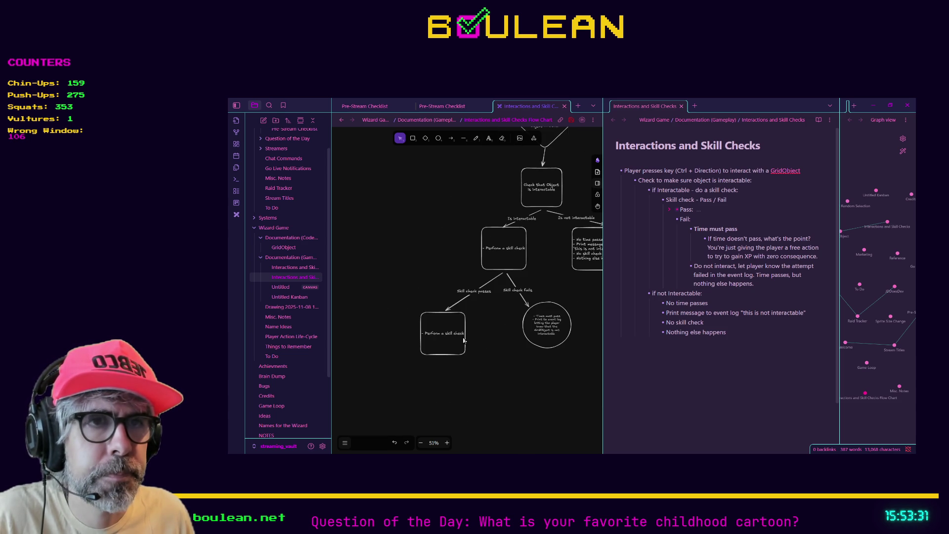
pyautogui.scroll(2, 466, 340)
pyautogui.scroll(2, 464, 340)
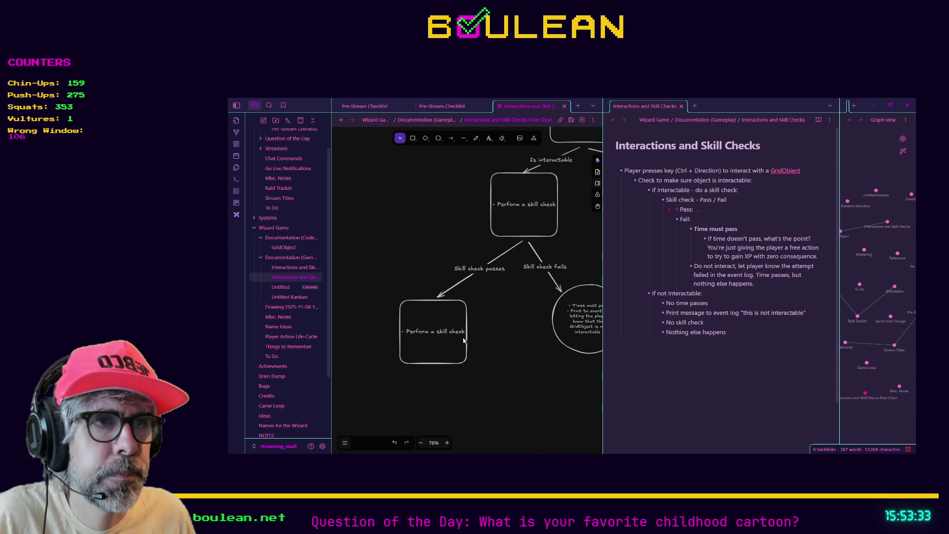
pyautogui.click(428, 334)
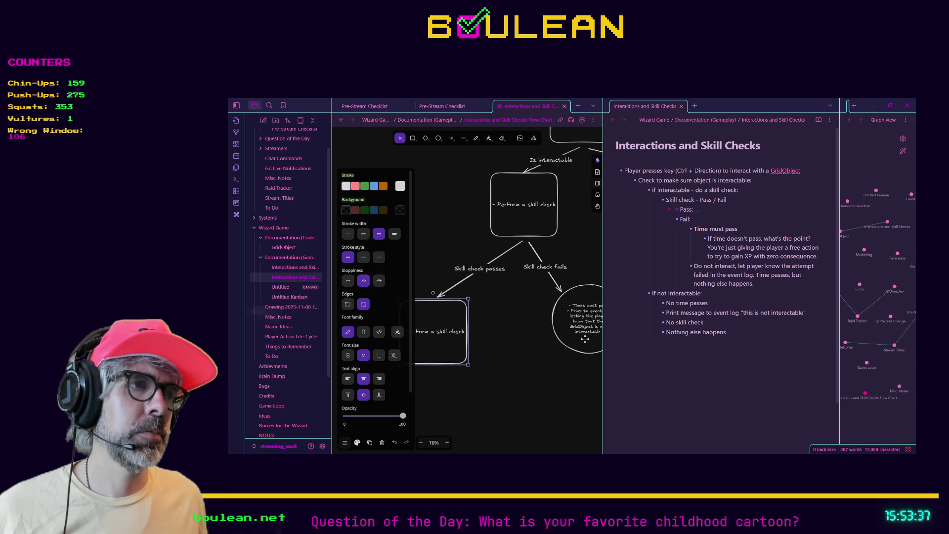
pyautogui.scroll(-2, 567, 277)
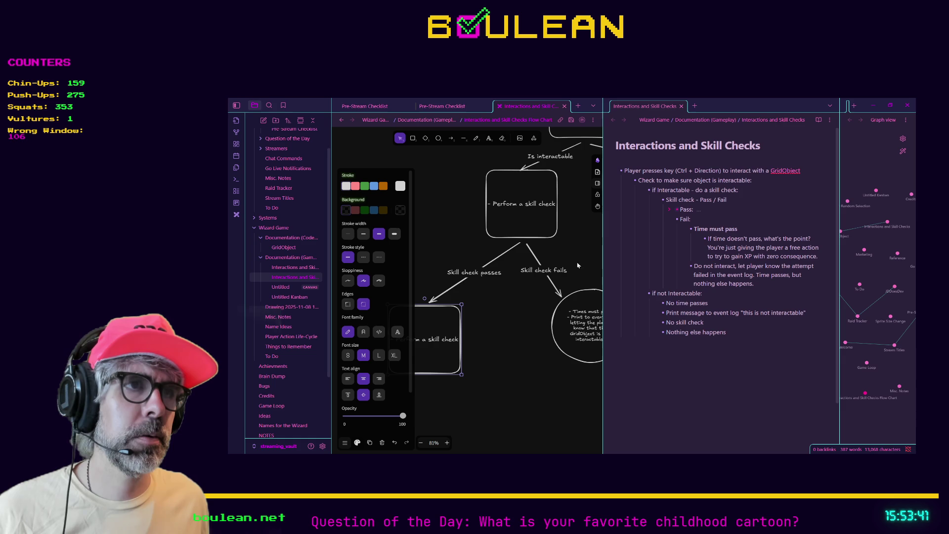
pyautogui.scroll(2, 552, 305)
pyautogui.moveTo(553, 305)
pyautogui.mouseDown()
pyautogui.moveTo(468, 329)
pyautogui.moveTo(531, 277)
pyautogui.mouseUp()
pyautogui.moveTo(472, 318)
pyautogui.mouseDown()
pyautogui.moveTo(539, 277)
pyautogui.moveTo(564, 273)
pyautogui.moveTo(552, 258)
pyautogui.moveTo(503, 277)
pyautogui.mouseUp()
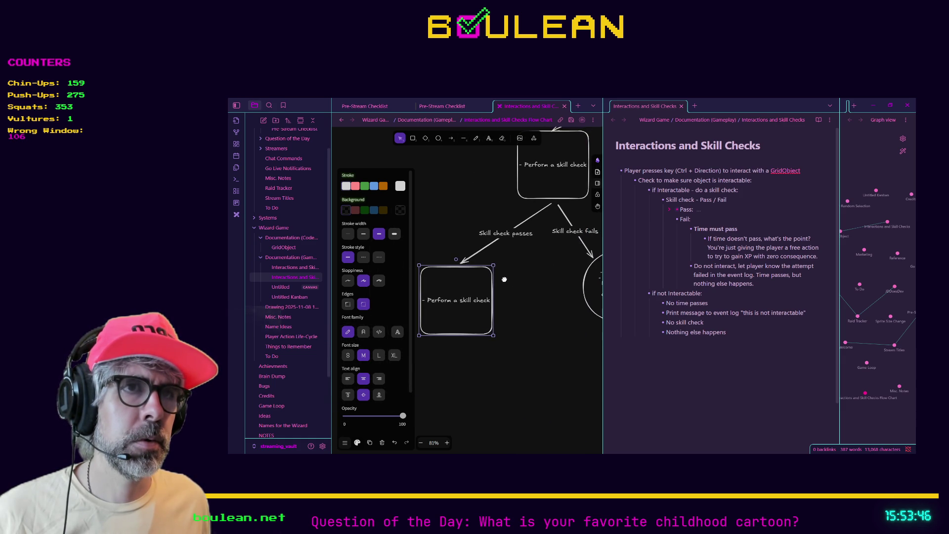
pyautogui.click(454, 378)
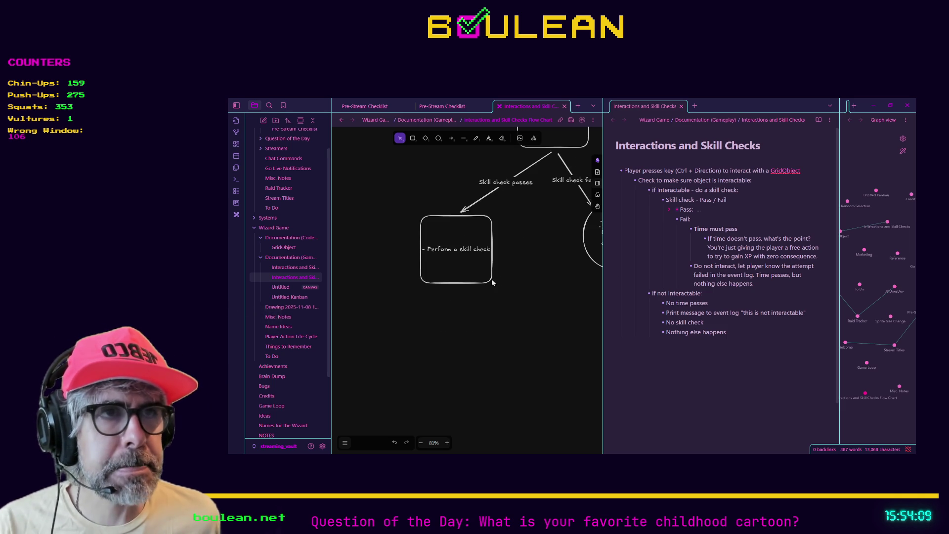
pyautogui.scroll(1, 521, 275)
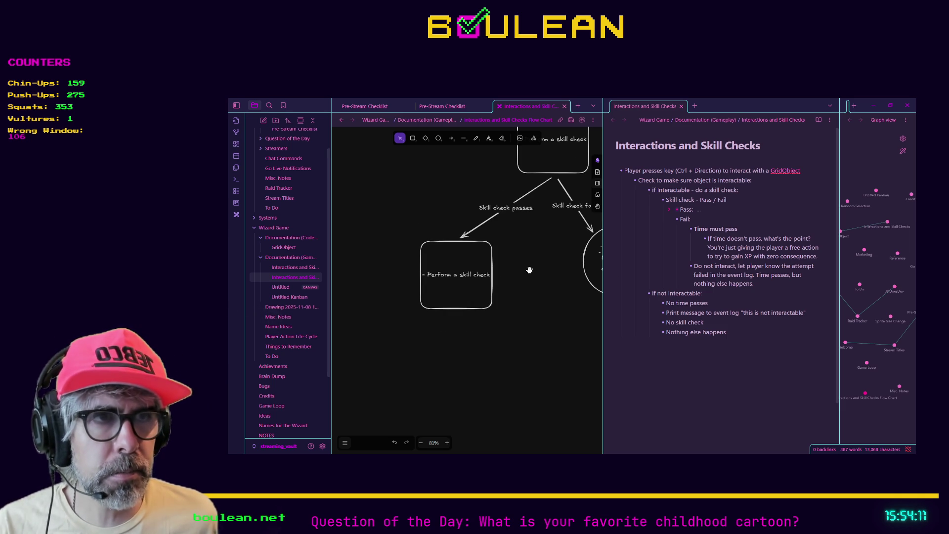
pyautogui.scroll(1, 495, 287)
pyautogui.hscroll(2, 495, 287)
pyautogui.scroll(-3, 492, 293)
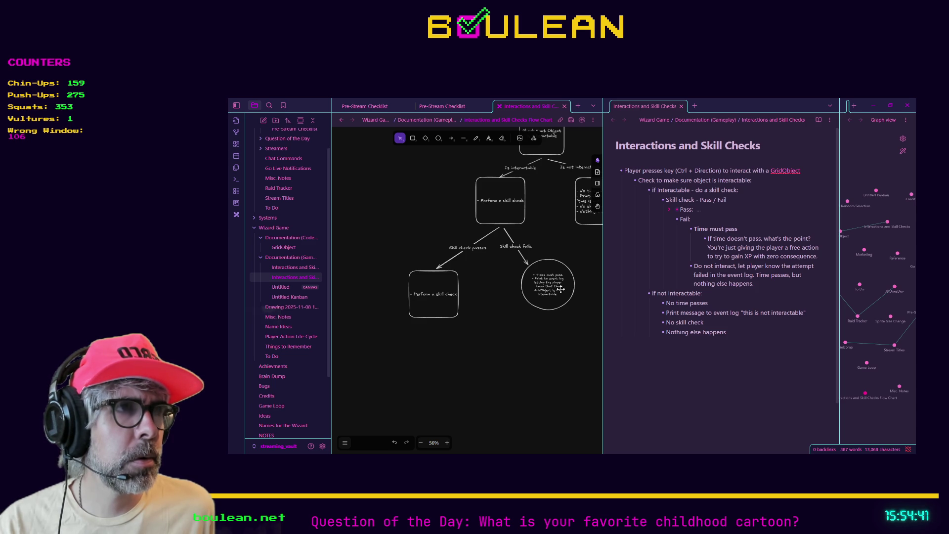
pyautogui.scroll(3, 562, 289)
pyautogui.scroll(2, 561, 292)
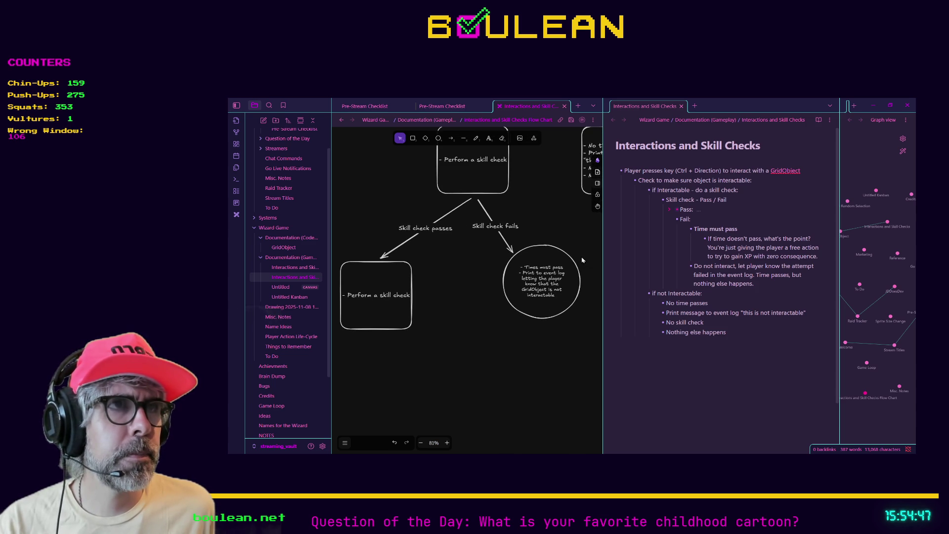
pyautogui.moveTo(582, 234)
pyautogui.mouseDown()
pyautogui.moveTo(540, 271)
pyautogui.moveTo(535, 297)
pyautogui.moveTo(523, 295)
pyautogui.moveTo(545, 283)
pyautogui.mouseUp()
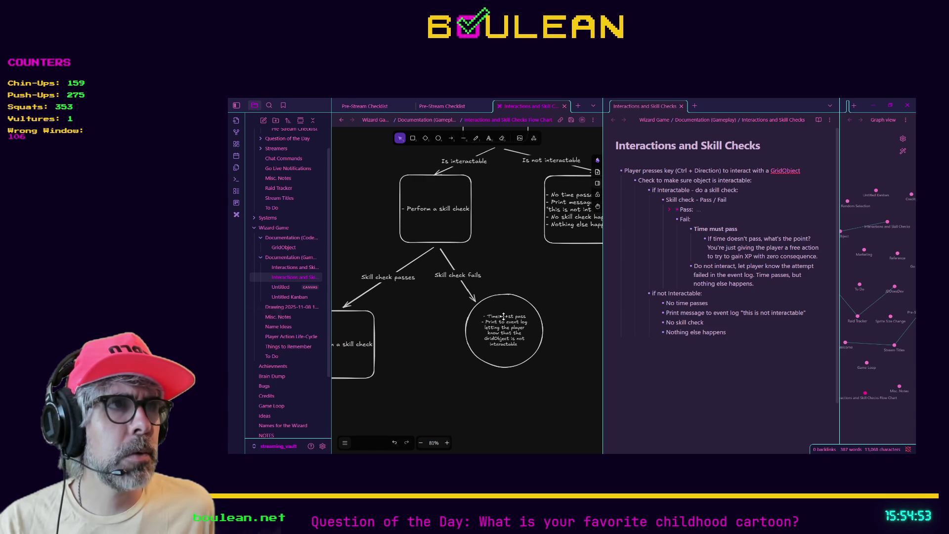
pyautogui.click(670, 210)
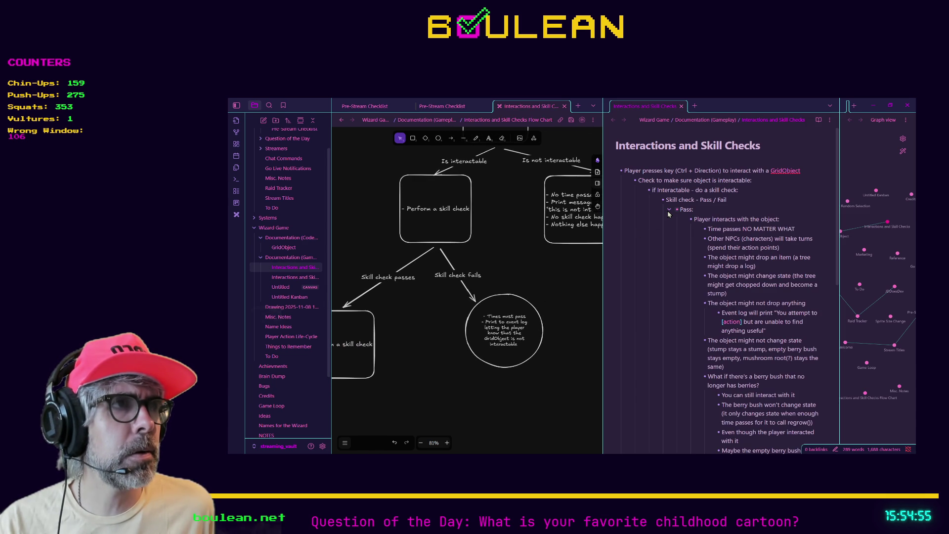
pyautogui.click(669, 210)
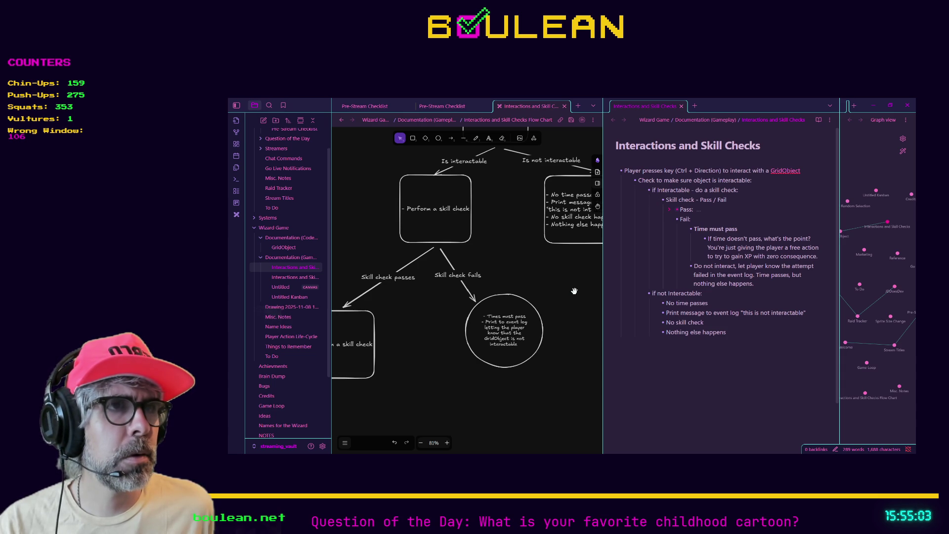
pyautogui.moveTo(573, 291)
pyautogui.mouseDown()
pyautogui.moveTo(530, 320)
pyautogui.moveTo(553, 292)
pyautogui.mouseUp()
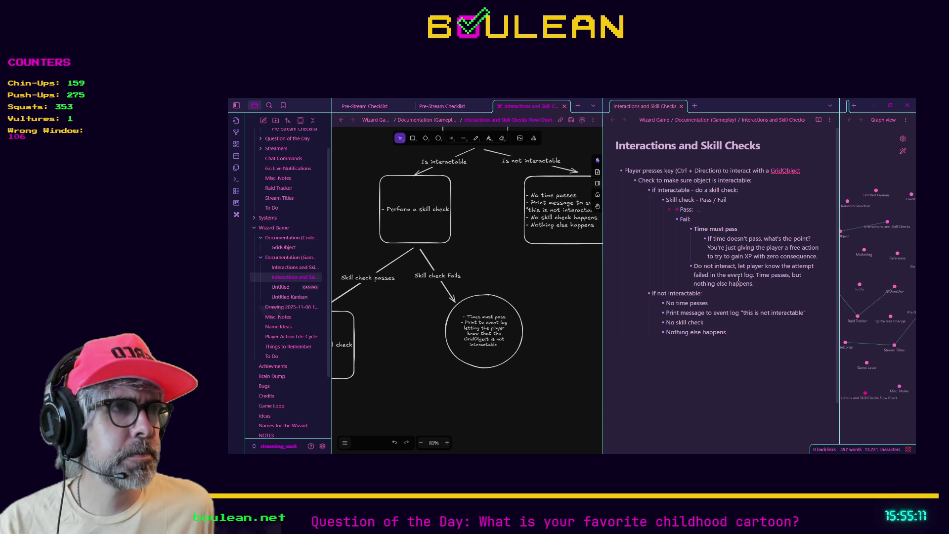
pyautogui.click(487, 334)
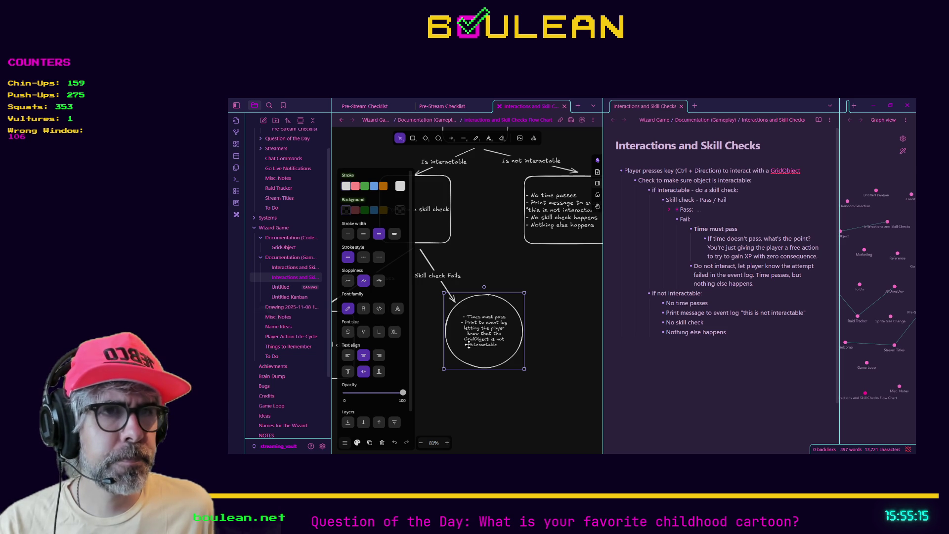
# - Change the circle text to 'Interaction failed' and add the bullet about giving the player a free action
pyautogui.doubleClick(469, 345)
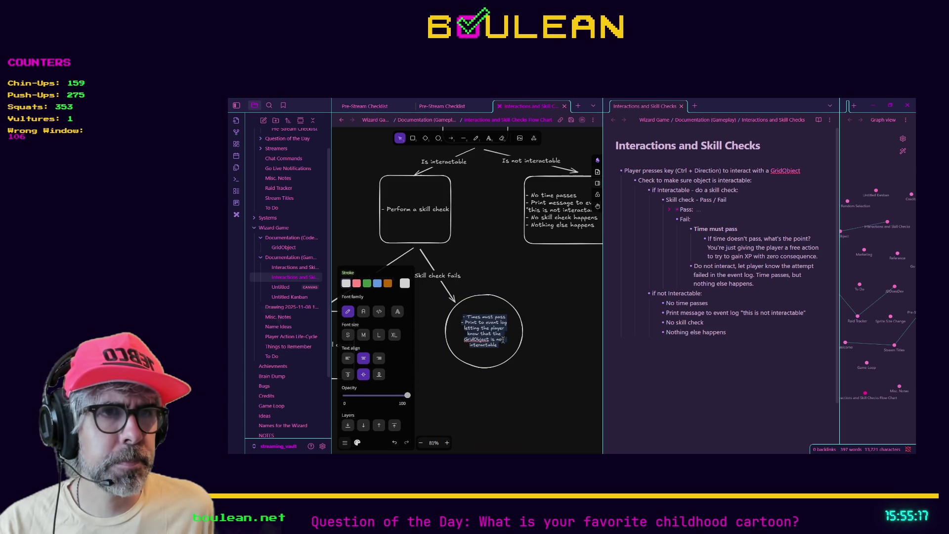
pyautogui.press('Right')
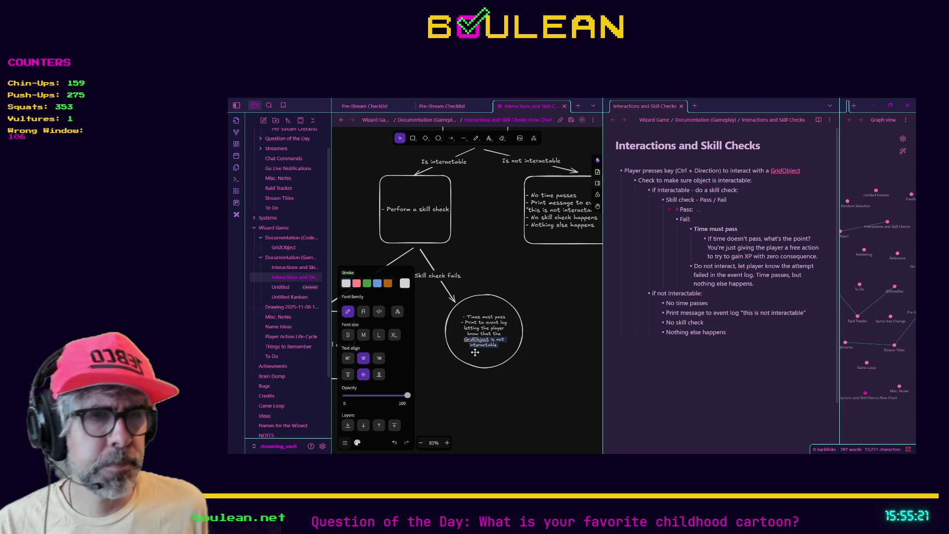
pyautogui.hotkey('ctrl', 'BackSpace')
pyautogui.hotkey('ctrl', 'BackSpace')
pyautogui.hotkey('ctrl', 'BackSpace')
pyautogui.write('Interaction failed')
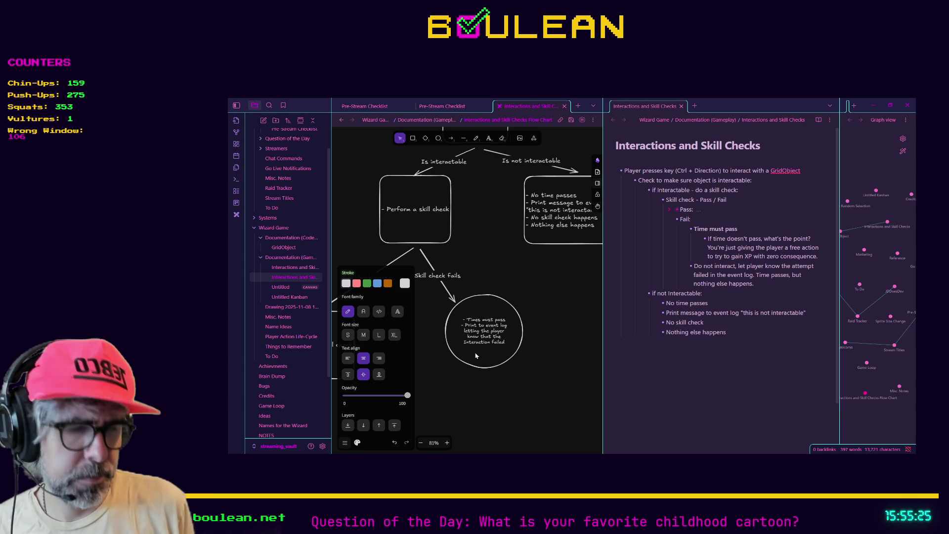
pyautogui.press('Return')
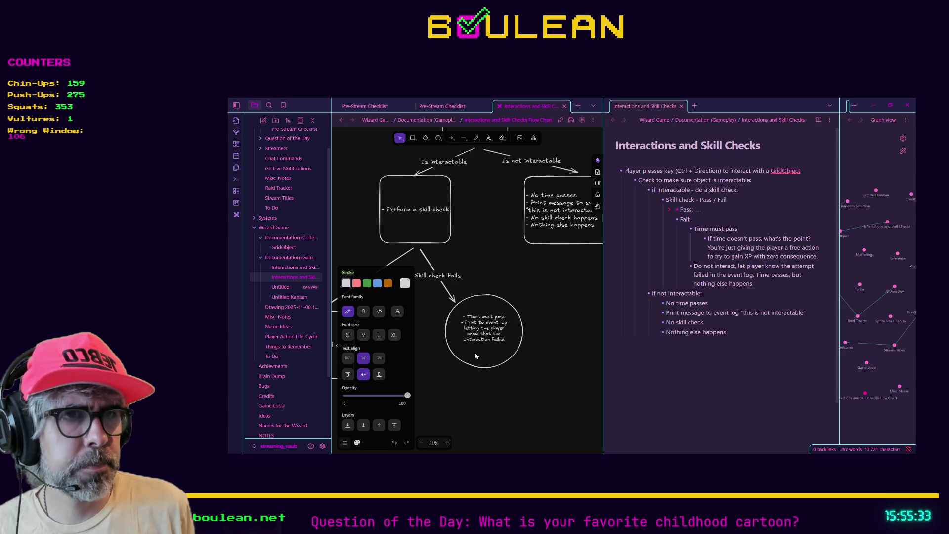
pyautogui.press('BackSpace')
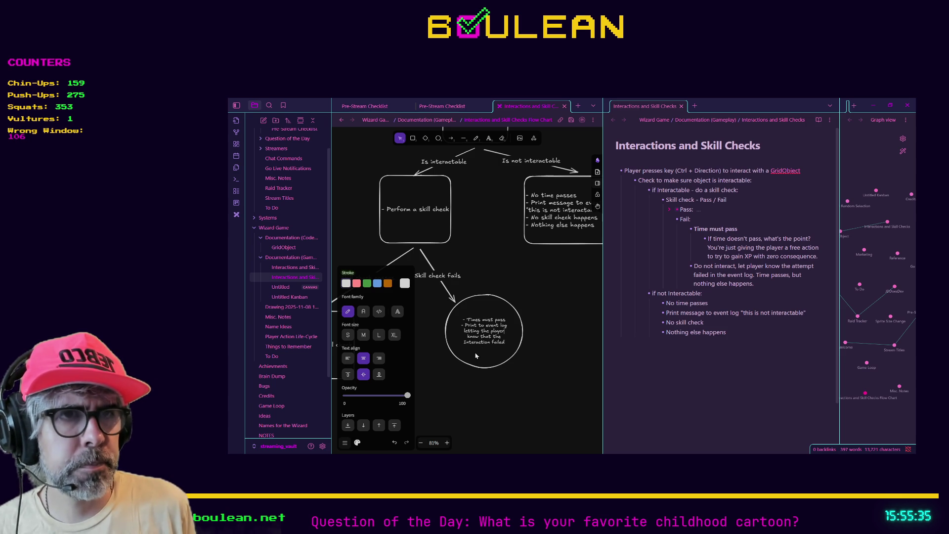
pyautogui.press('Return')
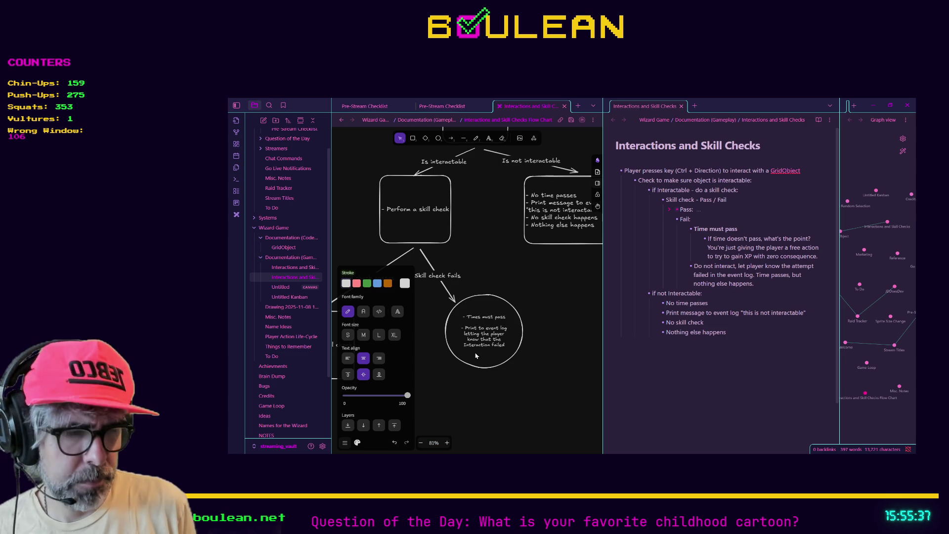
pyautogui.write('- If ')
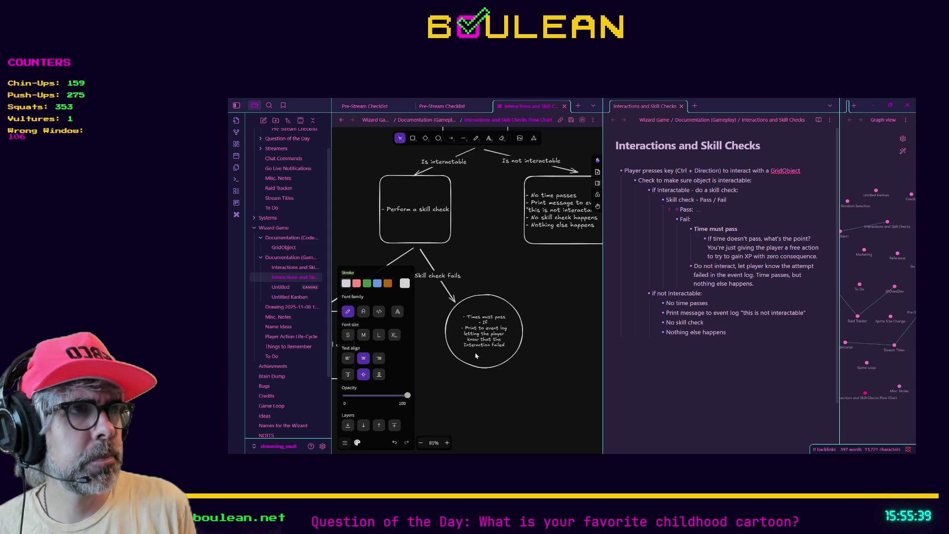
pyautogui.write("time doesn't pas")
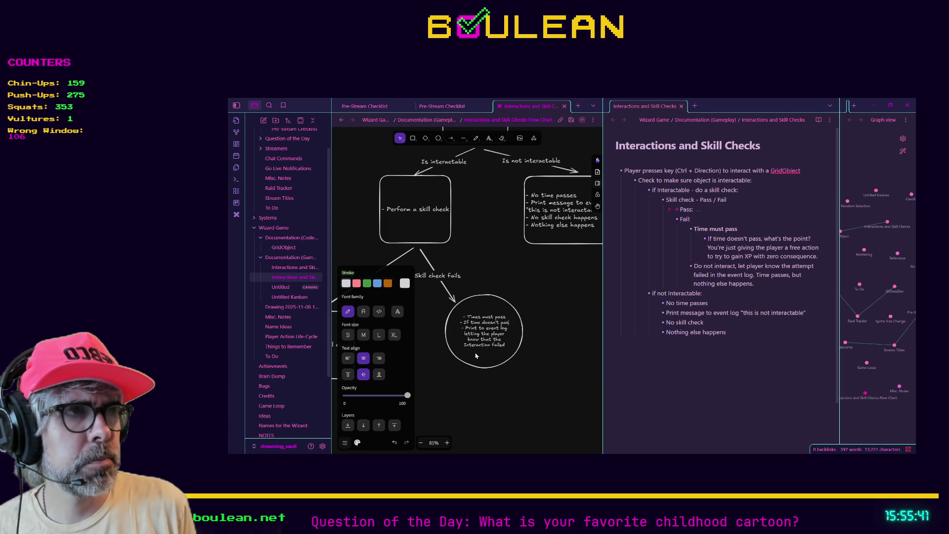
pyautogui.write("s, what's the ")
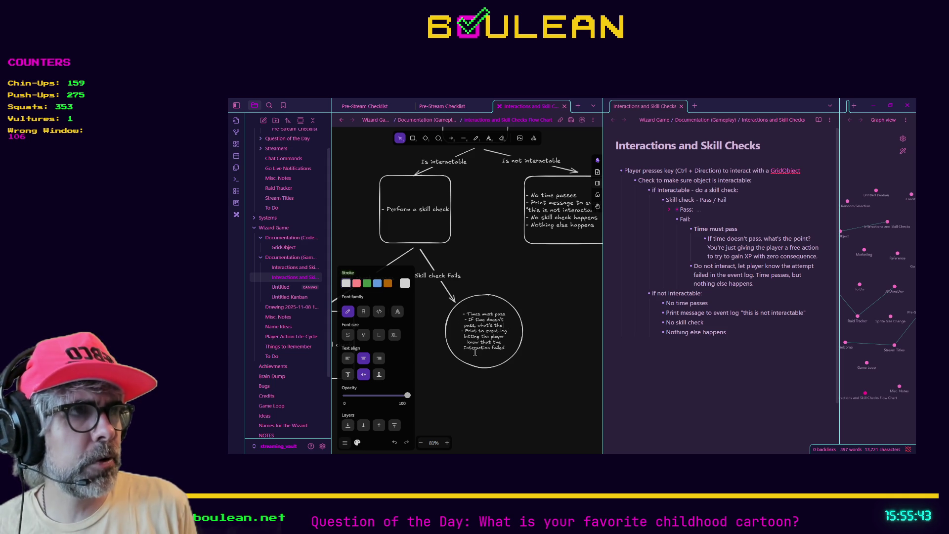
pyautogui.write('poin')
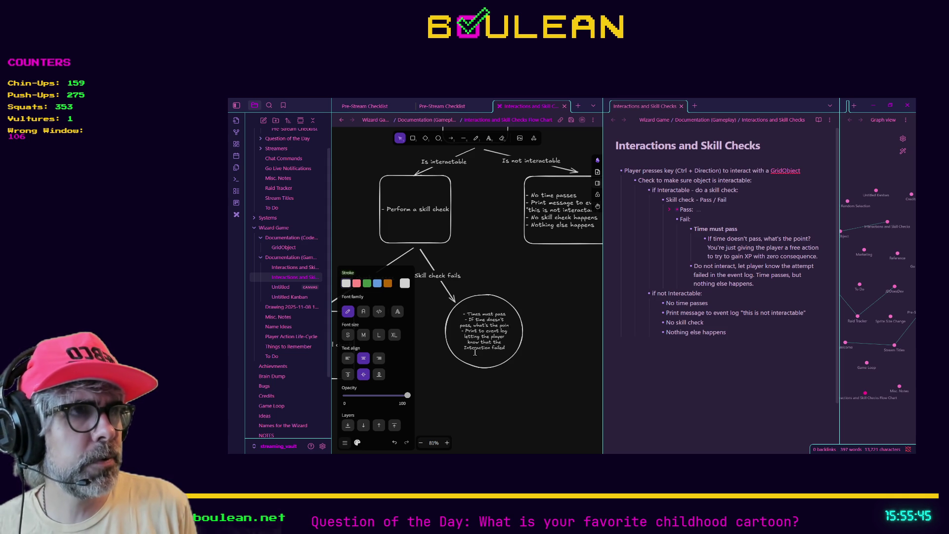
pyautogui.write("t? You're just")
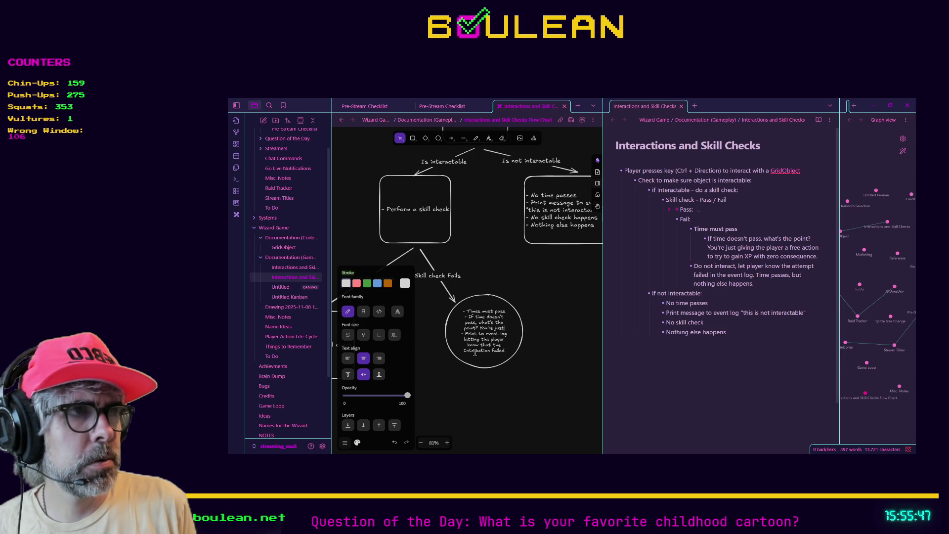
pyautogui.write(' giving the player a')
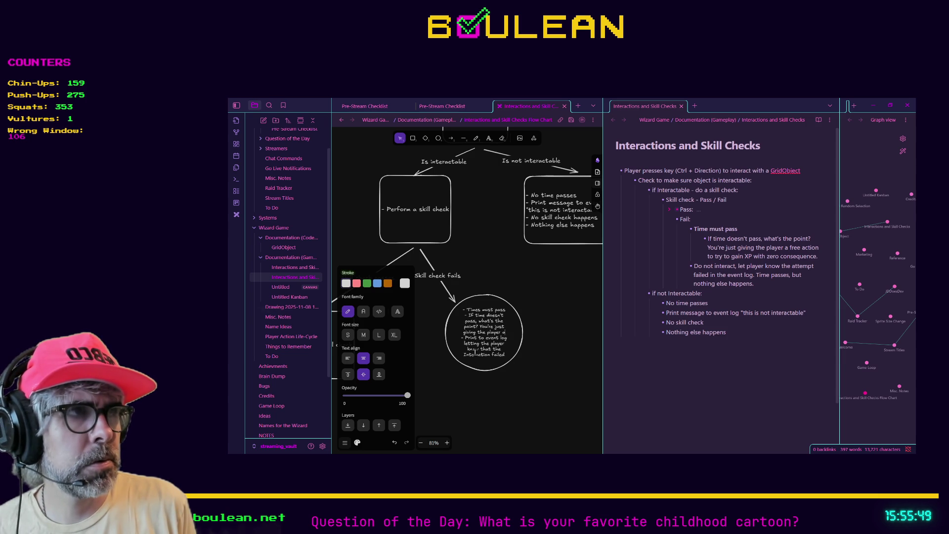
pyautogui.write(' free action to')
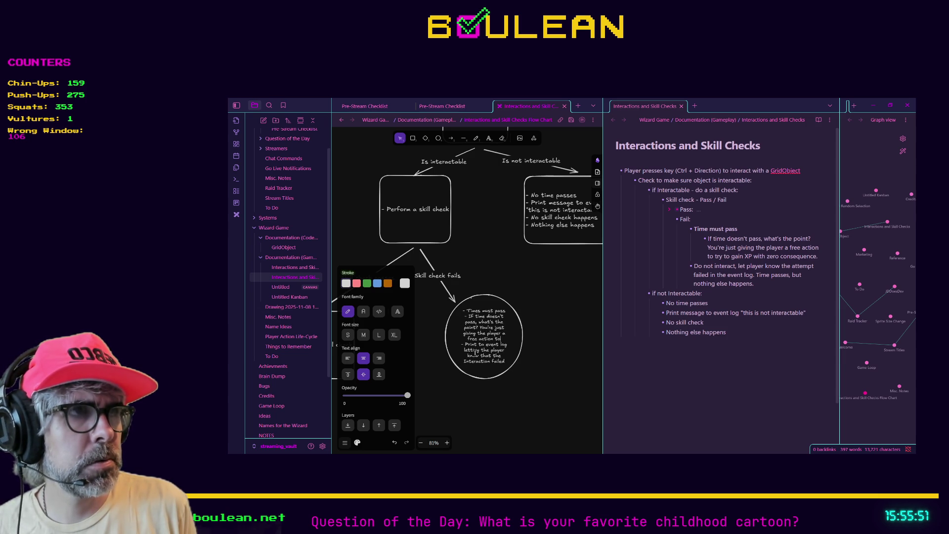
pyautogui.write(' try to gain XP')
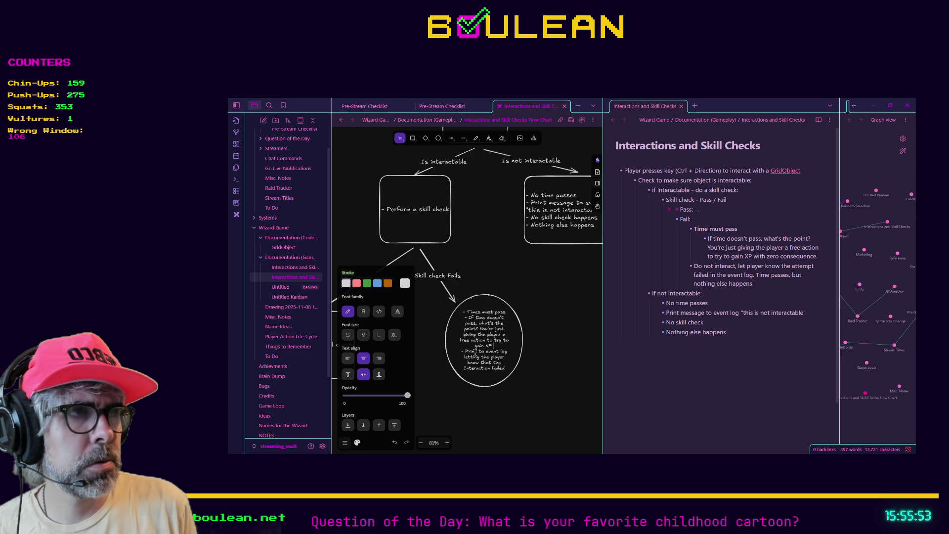
pyautogui.write(' with zero consequence')
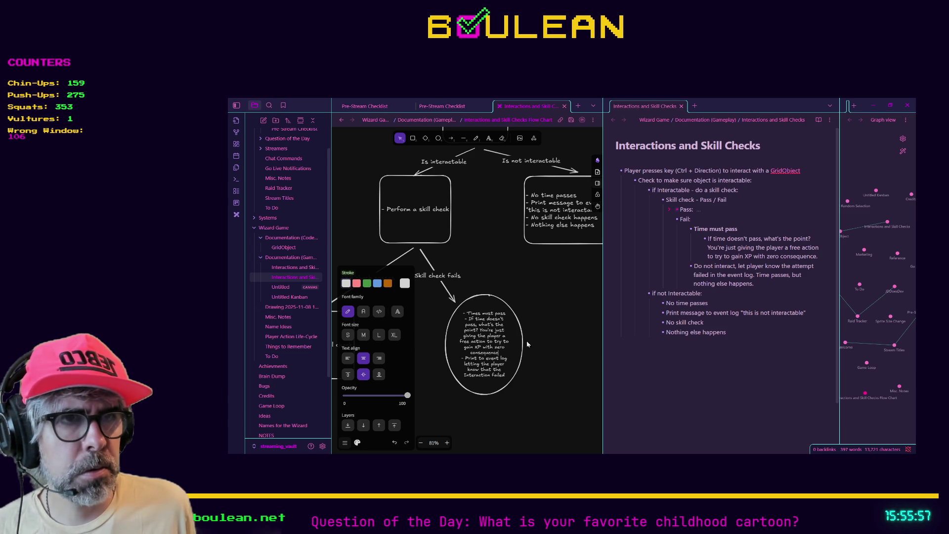
pyautogui.click(524, 340)
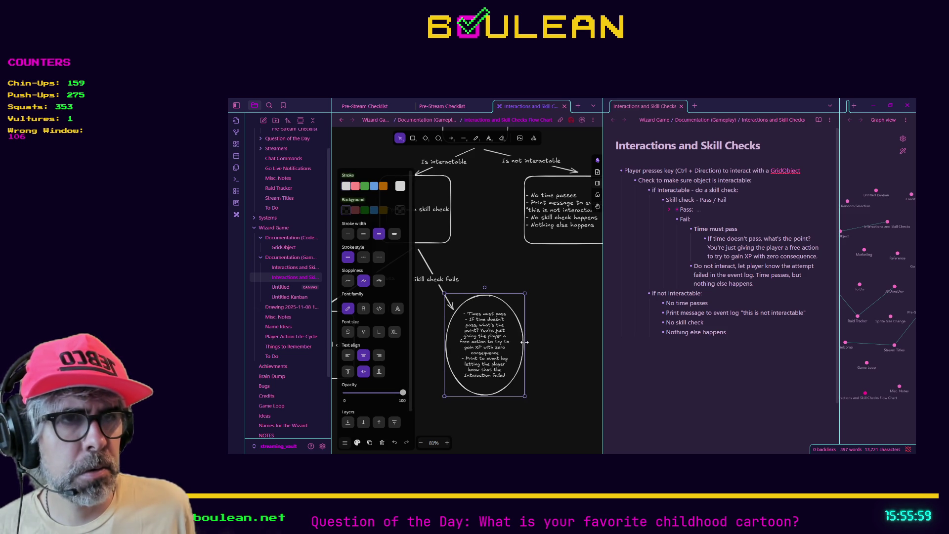
# - Widen the fail ellipse and add 'in doing a skill check at all' after 'point'
pyautogui.moveTo(525, 341)
pyautogui.mouseDown()
pyautogui.moveTo(583, 347)
pyautogui.moveTo(546, 347)
pyautogui.moveTo(571, 348)
pyautogui.mouseUp()
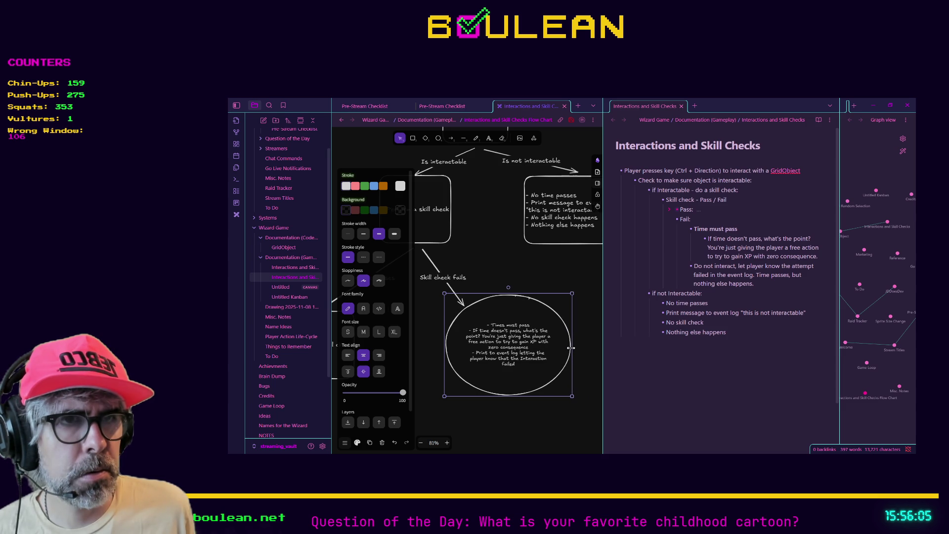
pyautogui.doubleClick(518, 339)
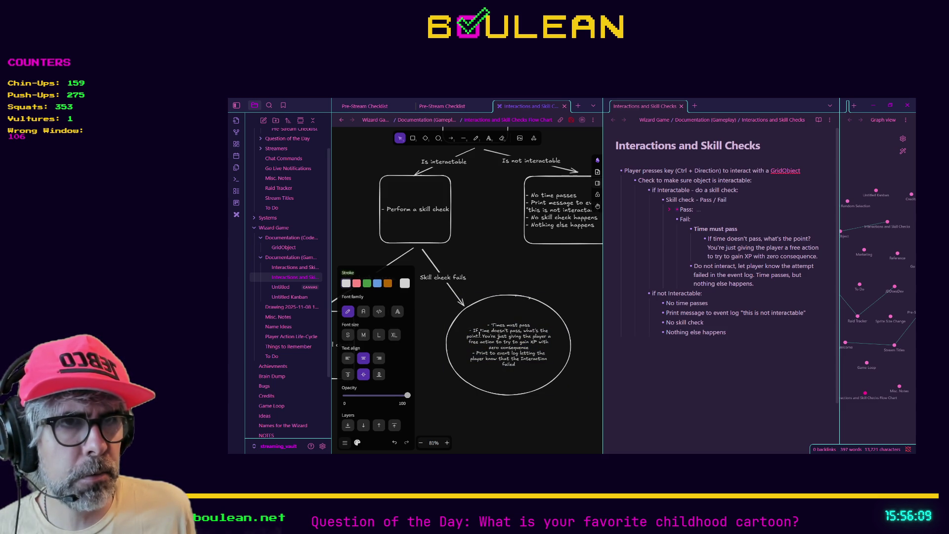
pyautogui.write('in doing a ski')
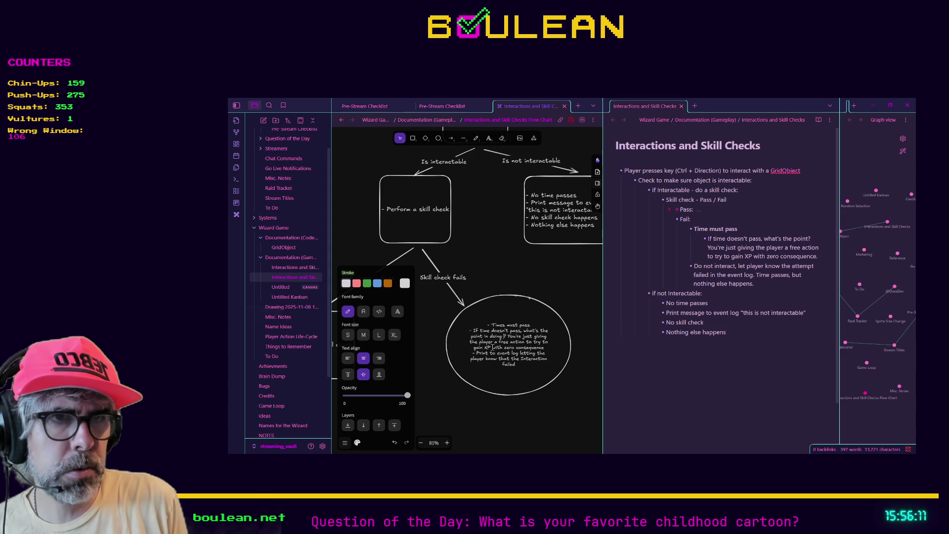
pyautogui.write('ll check at all?')
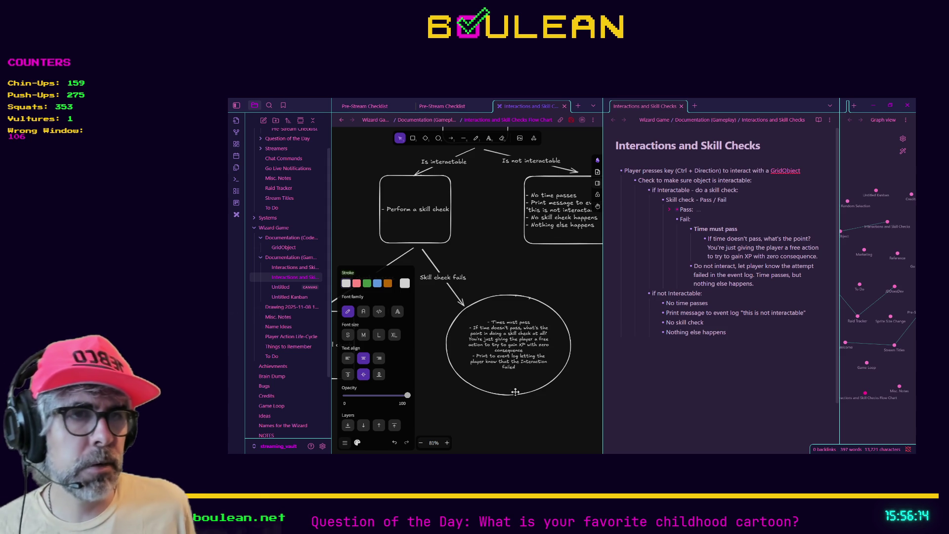
pyautogui.press('Escape')
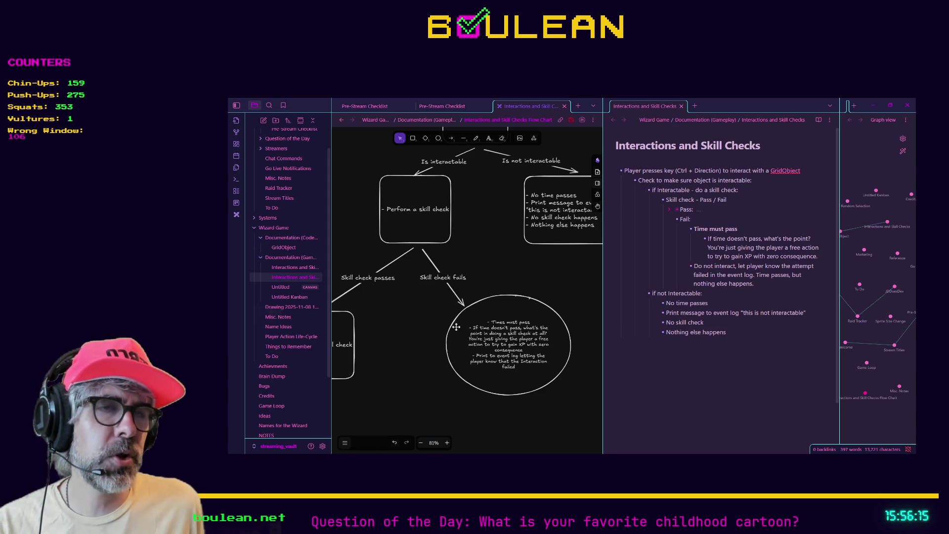
# - Scroll the canvas left and up to show the Skill check passes box
pyautogui.hscroll(-5, 411, 317)
pyautogui.scroll(1, 486, 326)
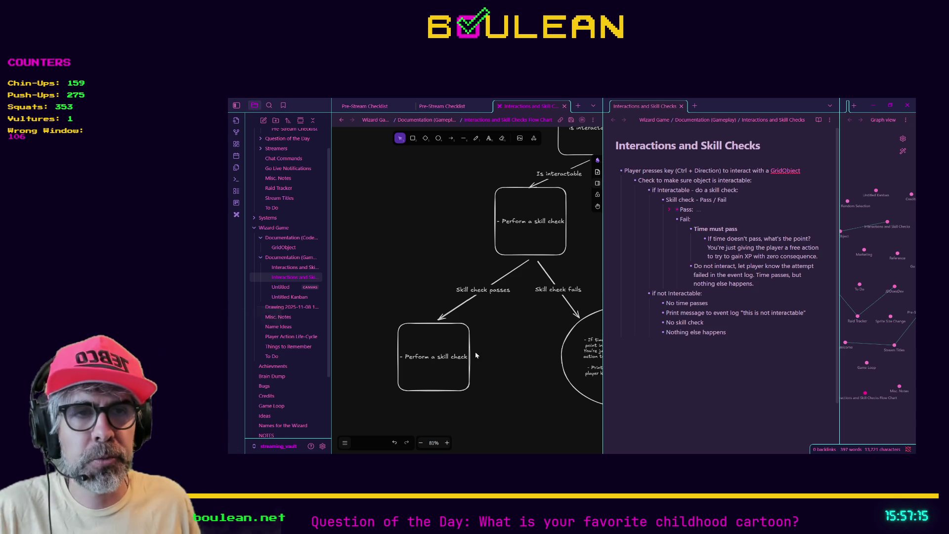
# - Begin the pass box text with '- Player interacts with the object:' and a first bullet
pyautogui.click(453, 360)
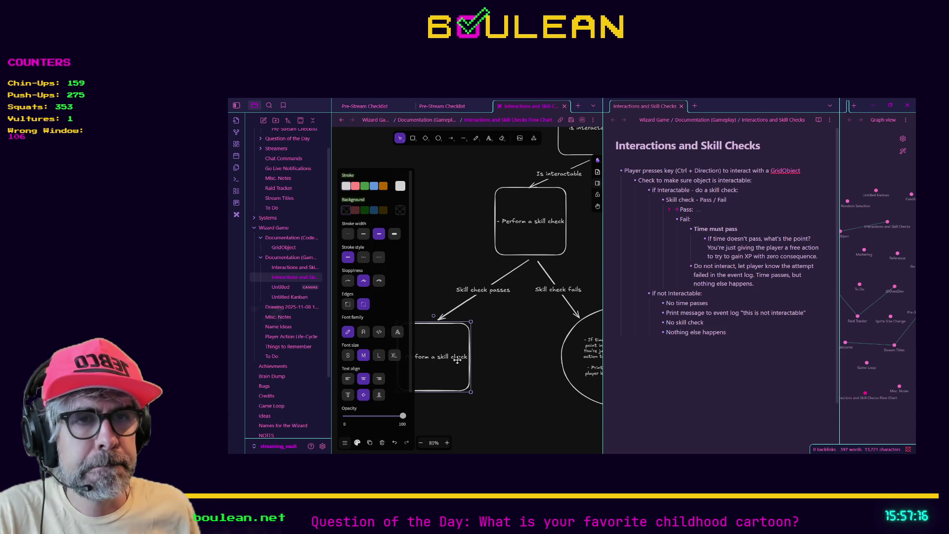
pyautogui.click(500, 372)
pyautogui.hscroll(-2, 500, 371)
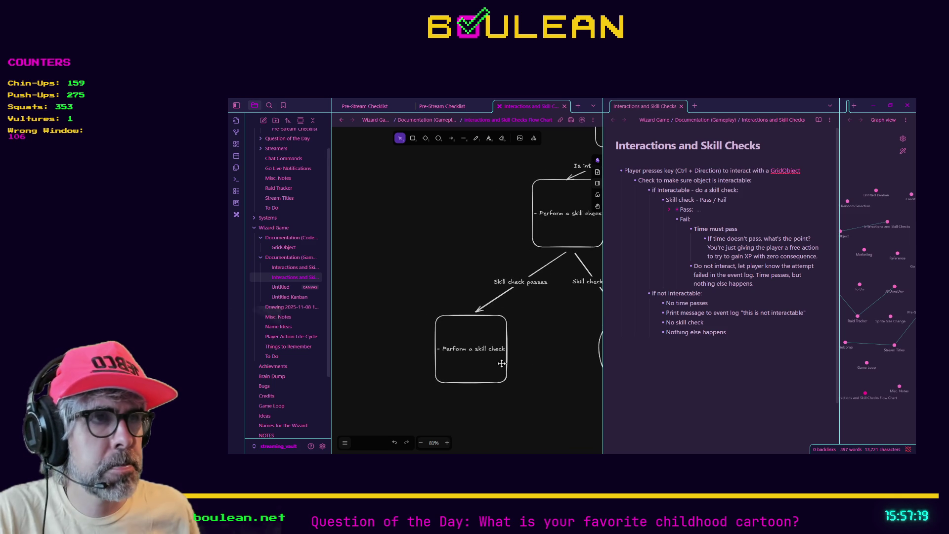
pyautogui.hscroll(3, 549, 352)
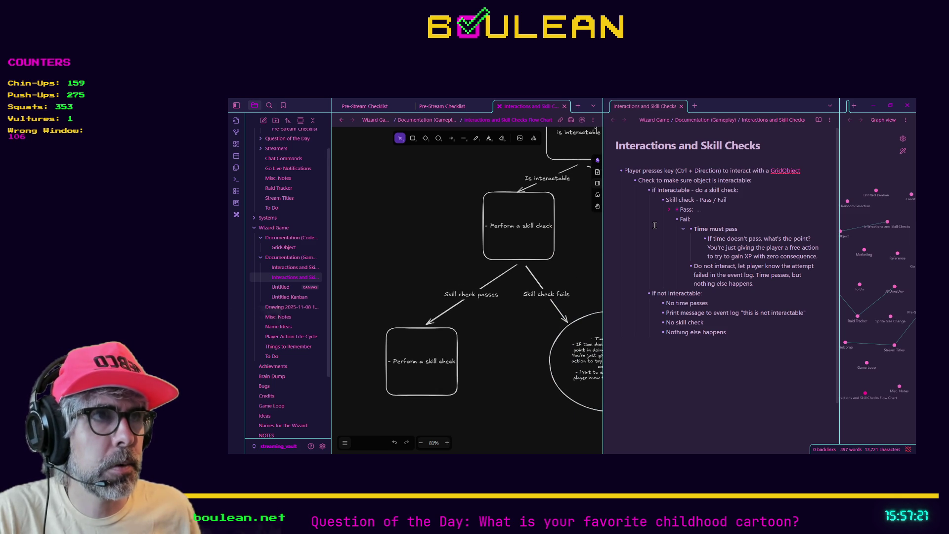
pyautogui.click(669, 210)
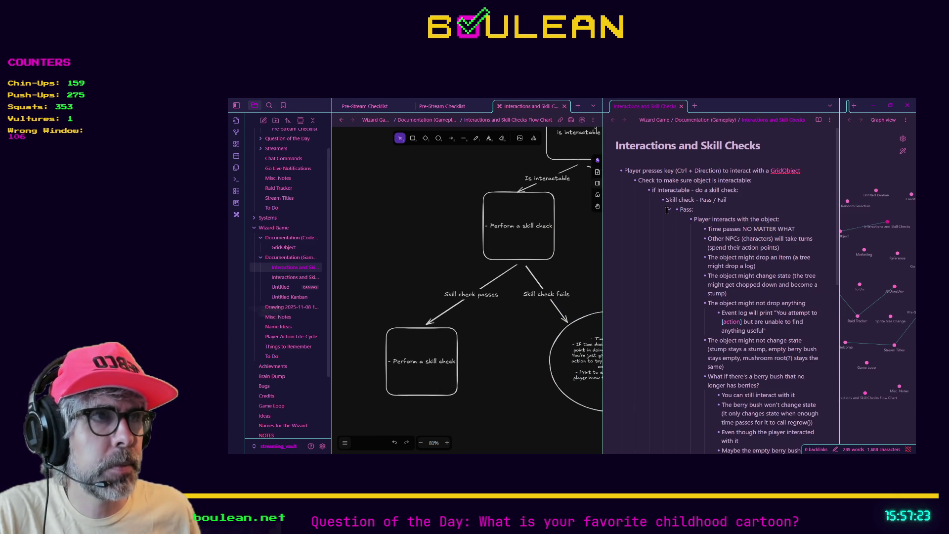
pyautogui.click(409, 366)
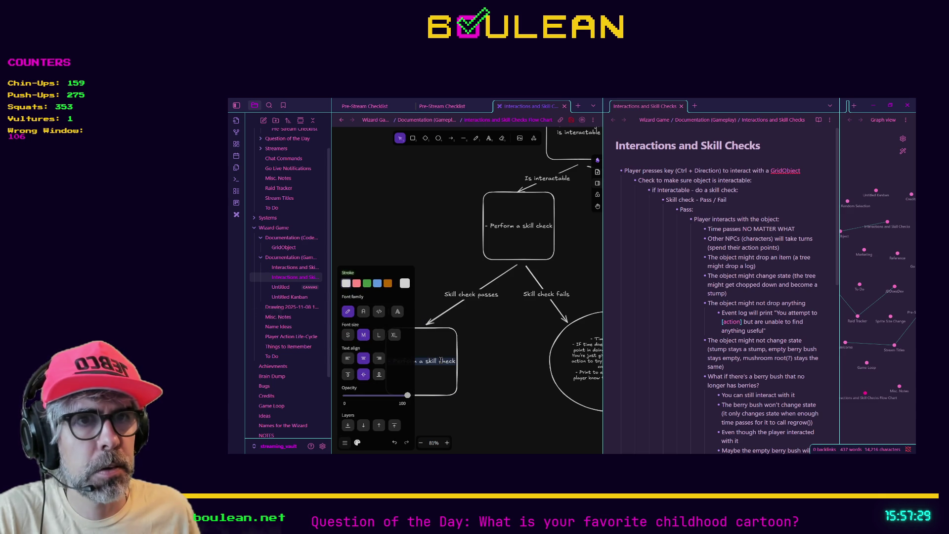
pyautogui.click(346, 443)
pyautogui.click(346, 442)
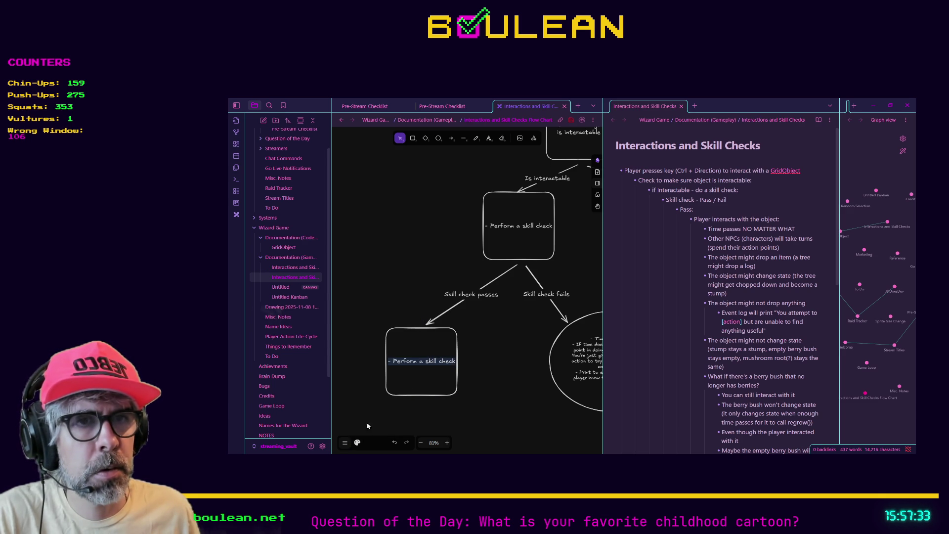
pyautogui.write('- Pla')
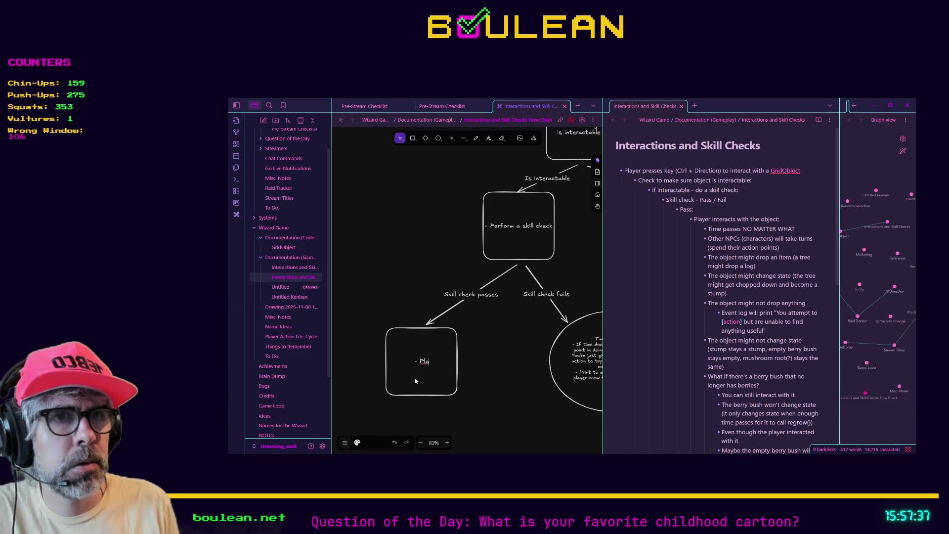
pyautogui.write('yer interact')
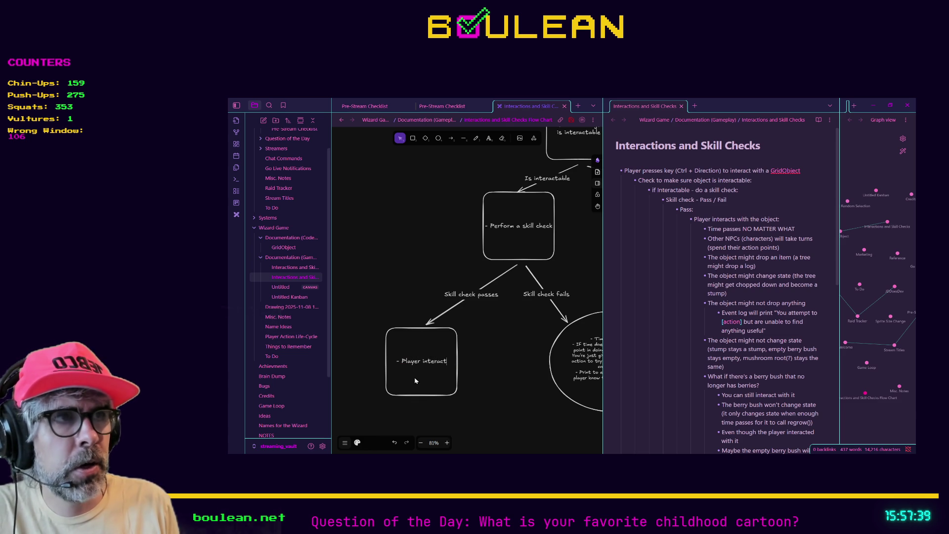
pyautogui.write('s with the object')
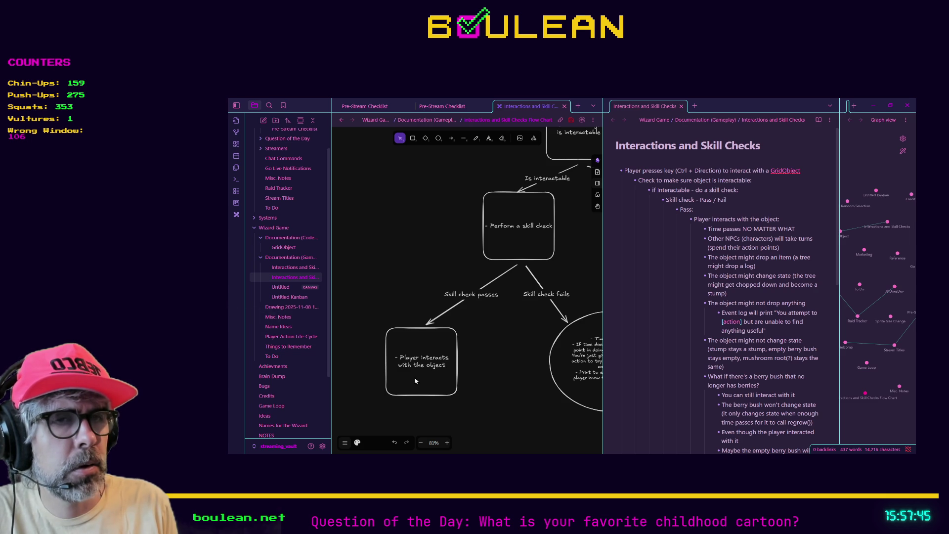
pyautogui.write(':')
pyautogui.press('Return')
pyautogui.write('- Time passes')
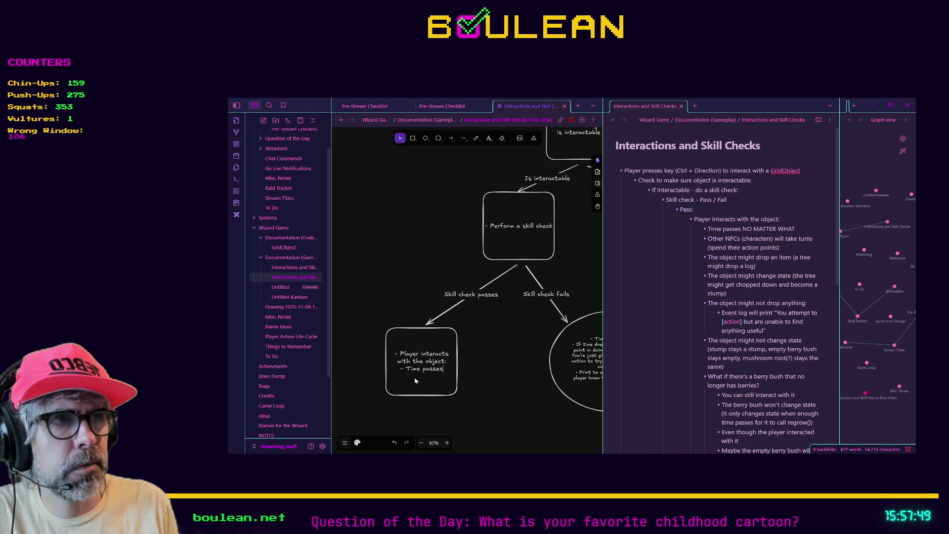
# - Add bullets for other NPCs taking turns and the object changing state, e.g. the tree becoming a stump
pyautogui.click(683, 219)
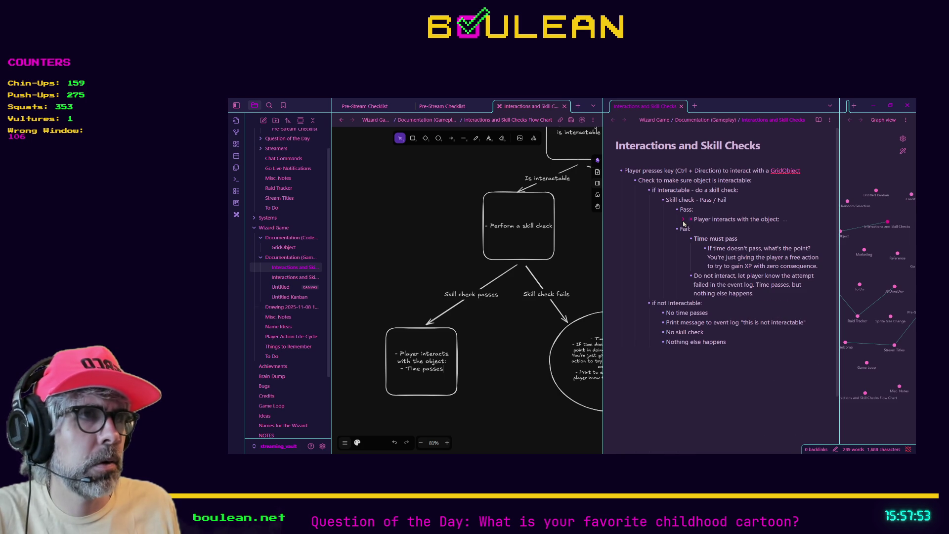
pyautogui.click(683, 219)
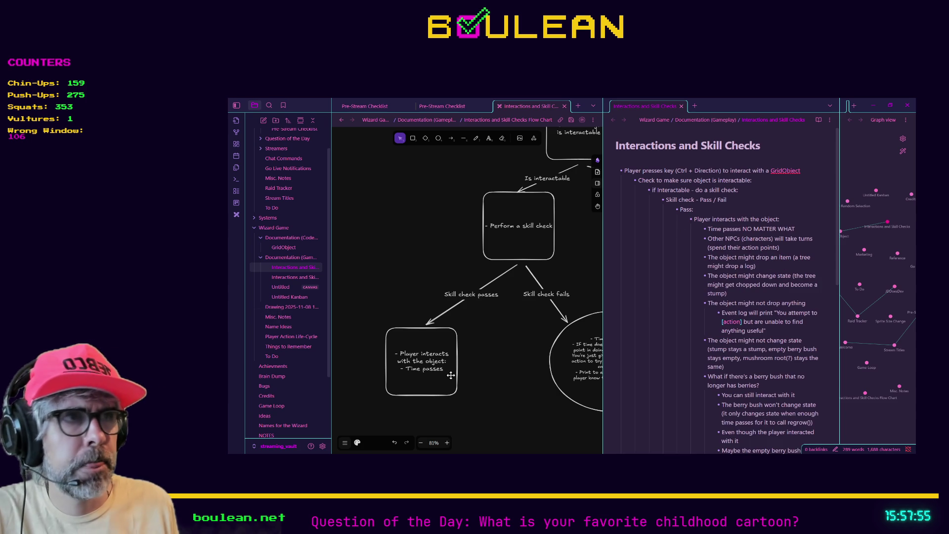
pyautogui.press('Return')
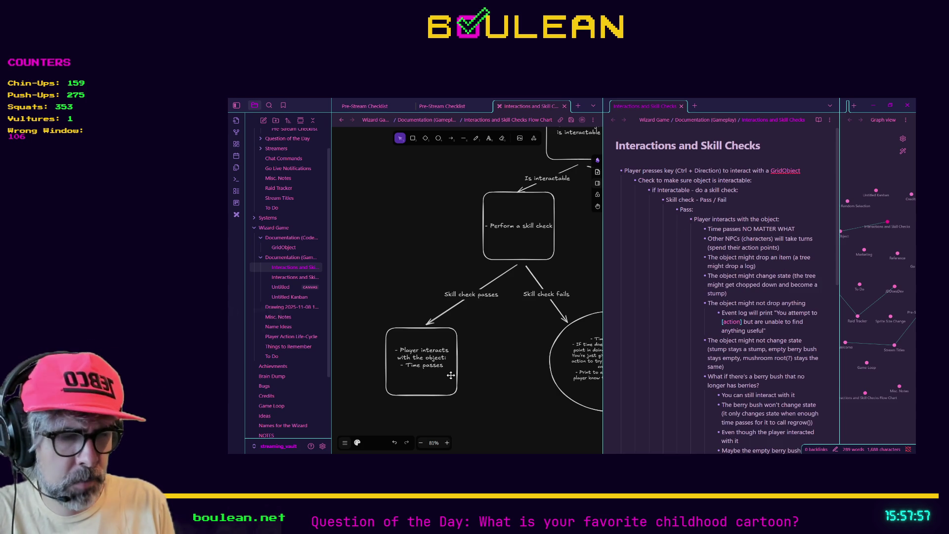
pyautogui.write('- Other N')
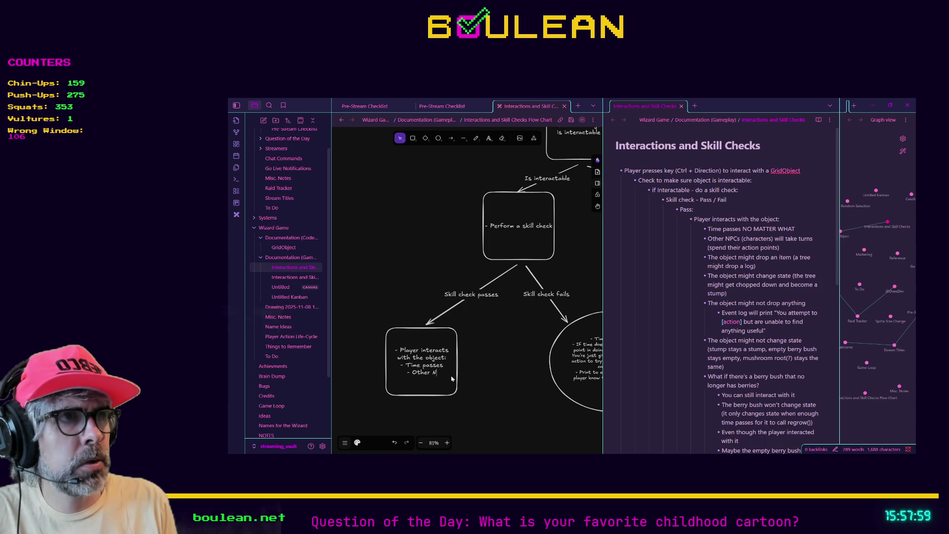
pyautogui.write('PCs ')
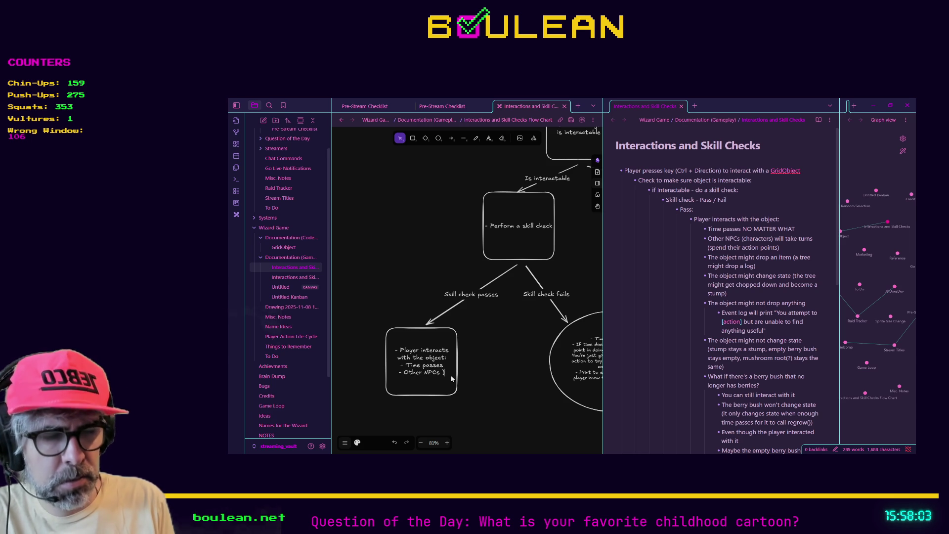
pyautogui.write('(characters) will t')
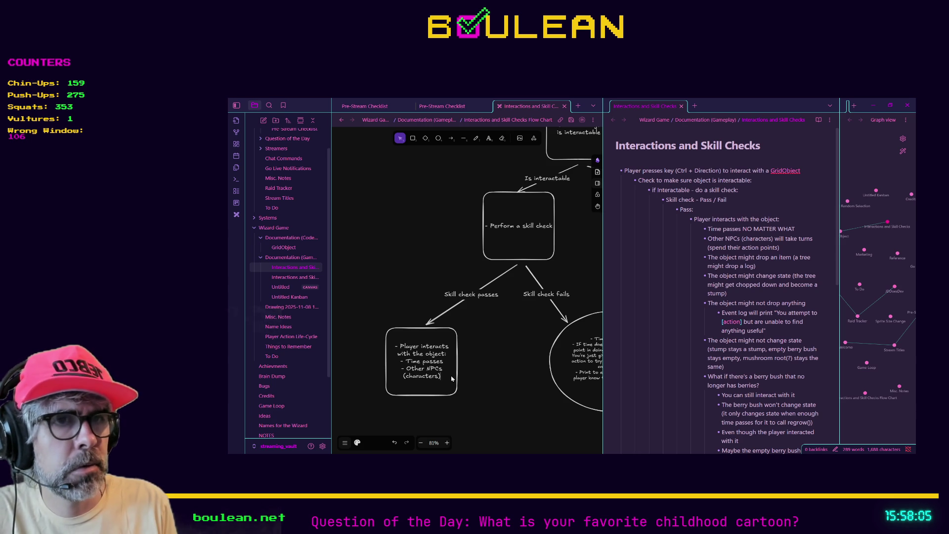
pyautogui.write('ake')
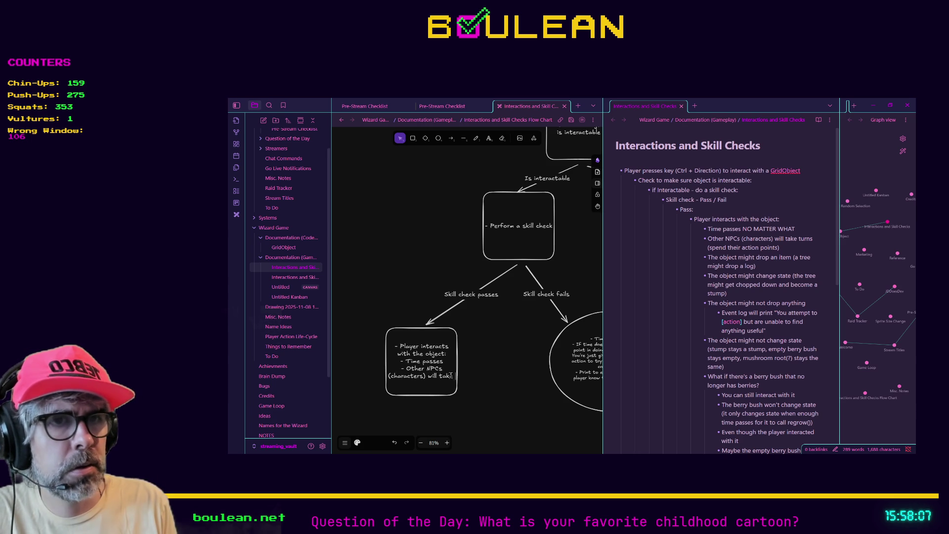
pyautogui.write(' turns (sp')
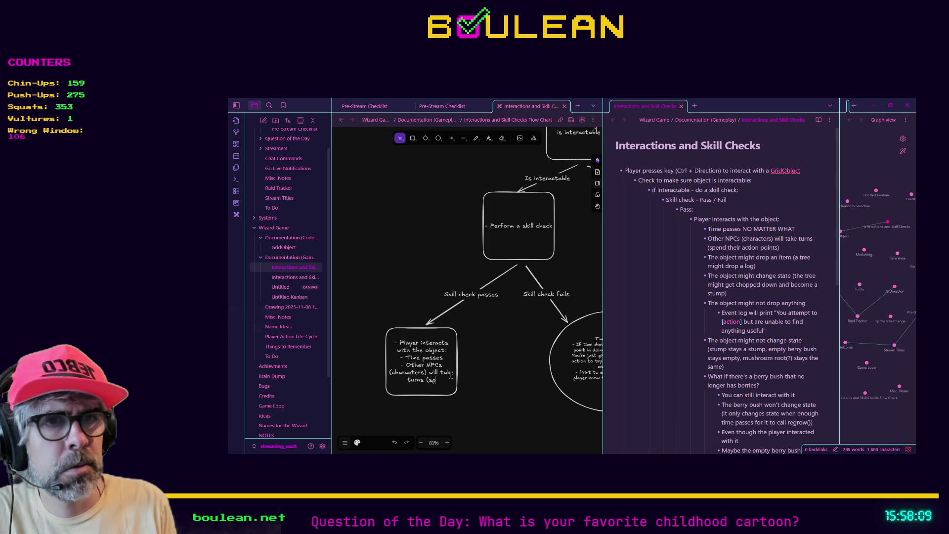
pyautogui.write('end their actions p')
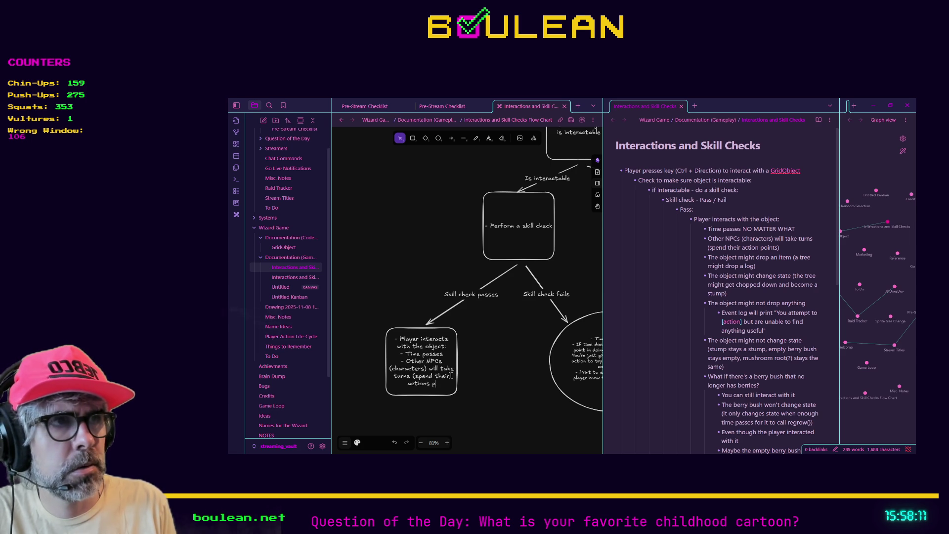
pyautogui.write('oints)')
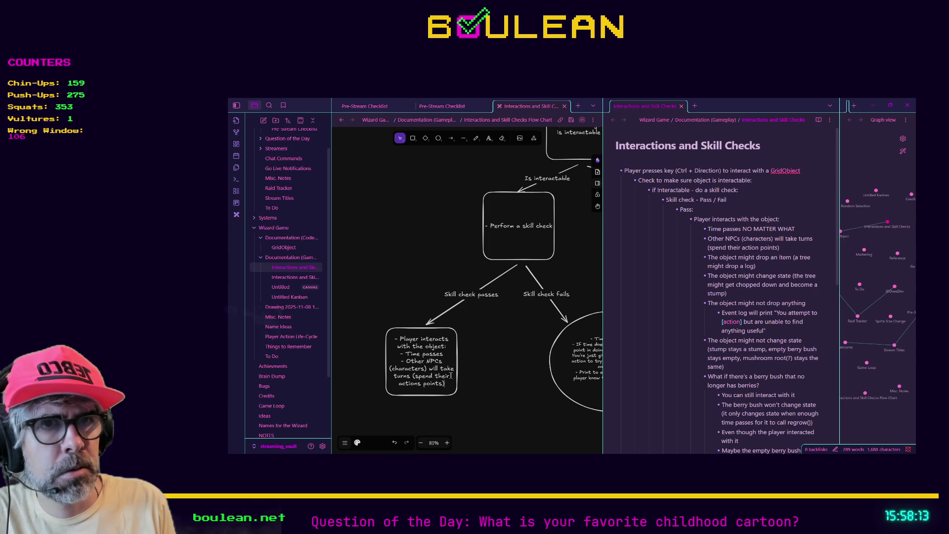
pyautogui.press('Return')
pyautogui.write('-')
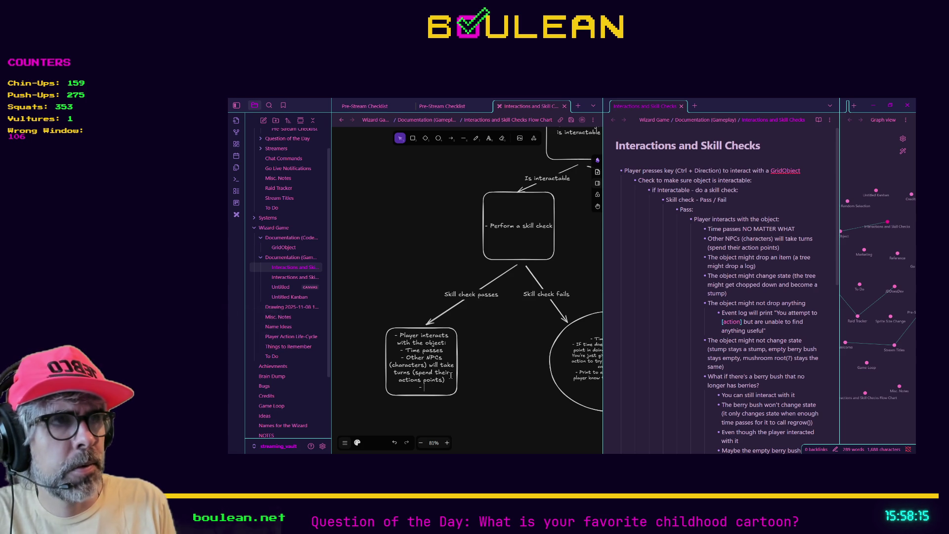
pyautogui.write(' The obje')
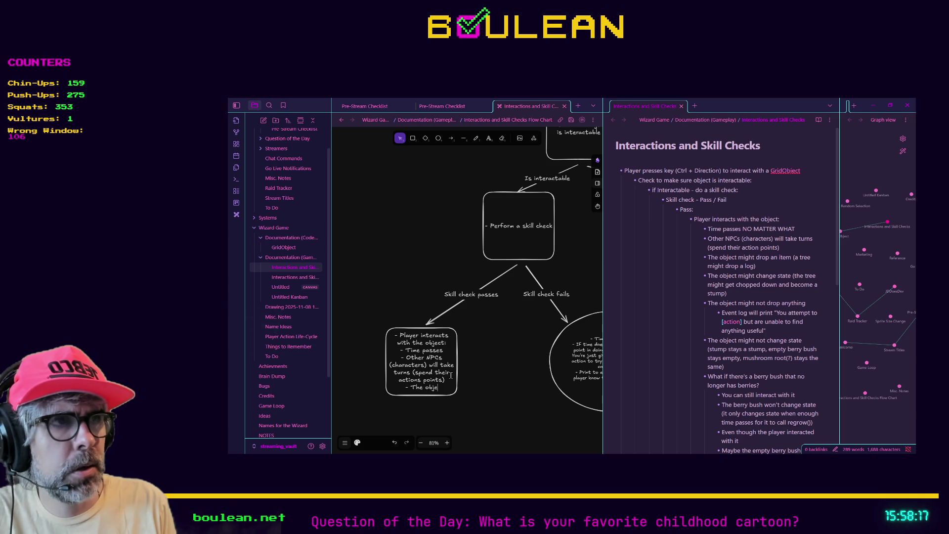
pyautogui.write('ct might')
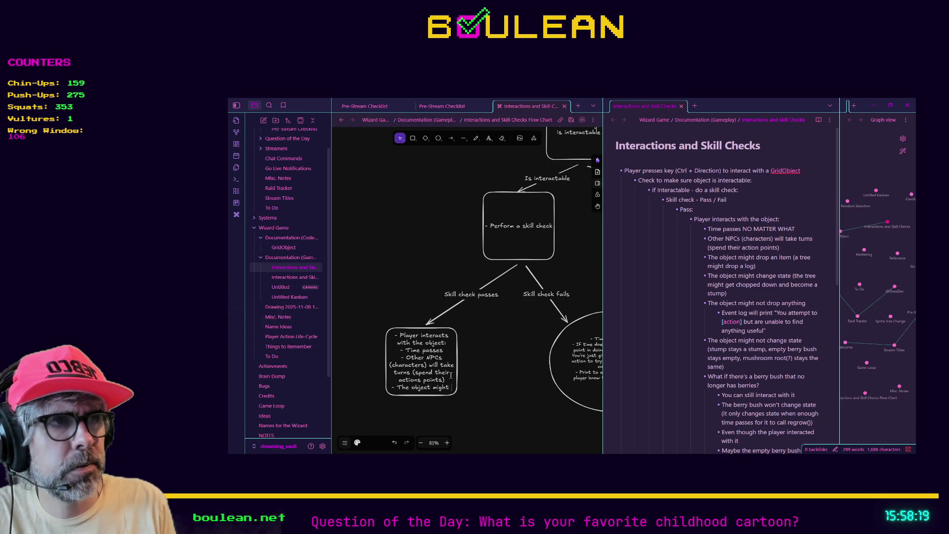
pyautogui.write(' change state (')
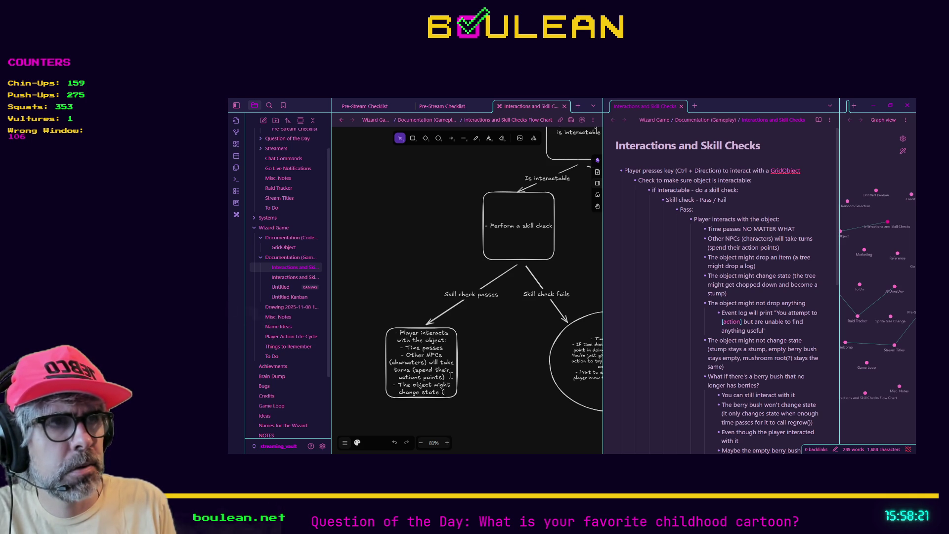
pyautogui.write('the tree might')
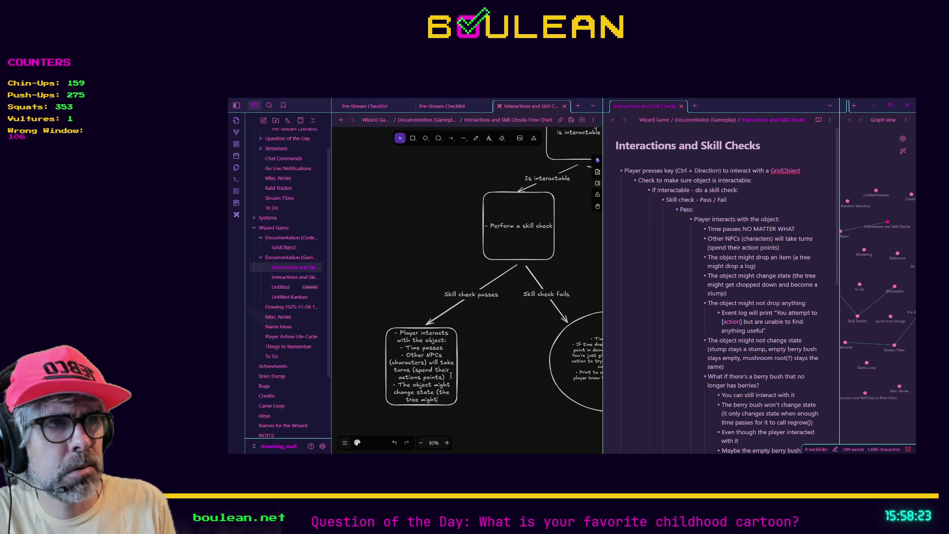
pyautogui.write(' get chopped down')
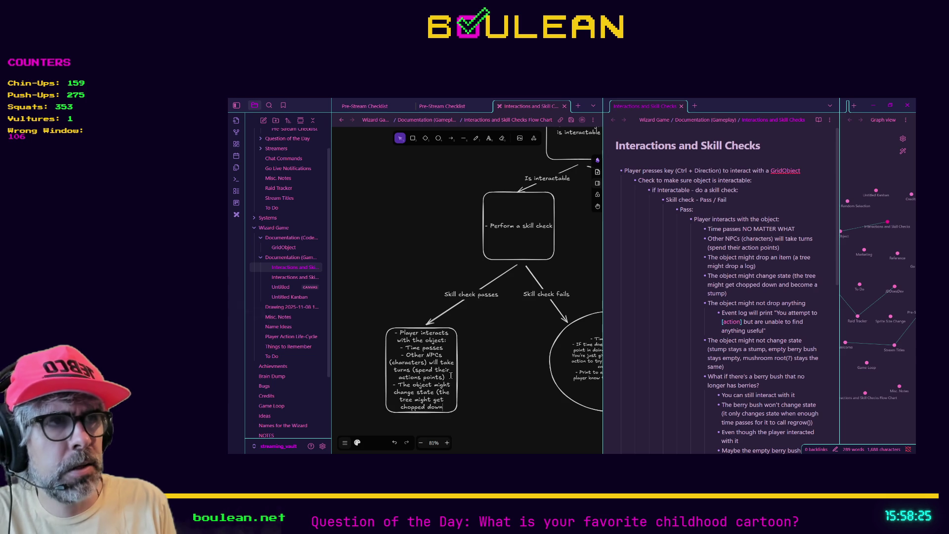
pyautogui.write(' a')
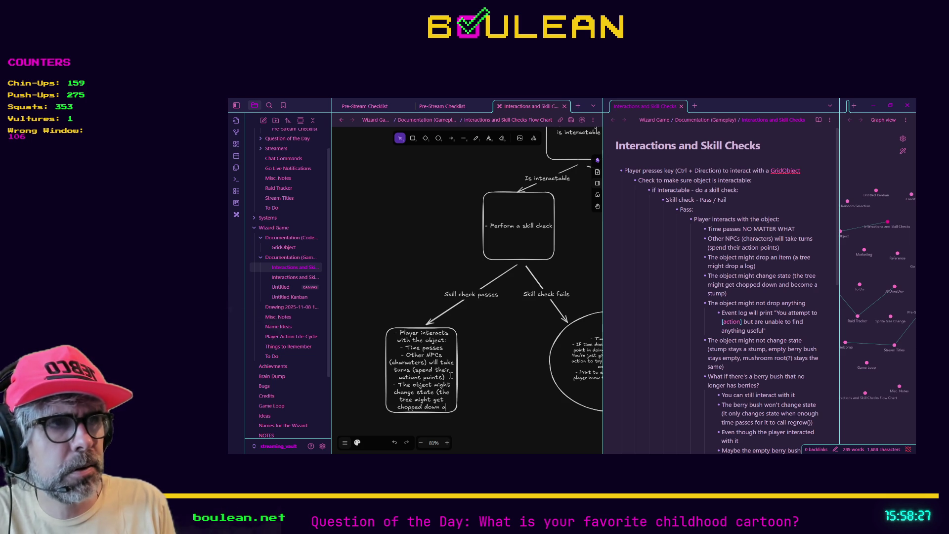
pyautogui.write('nd become a stump')
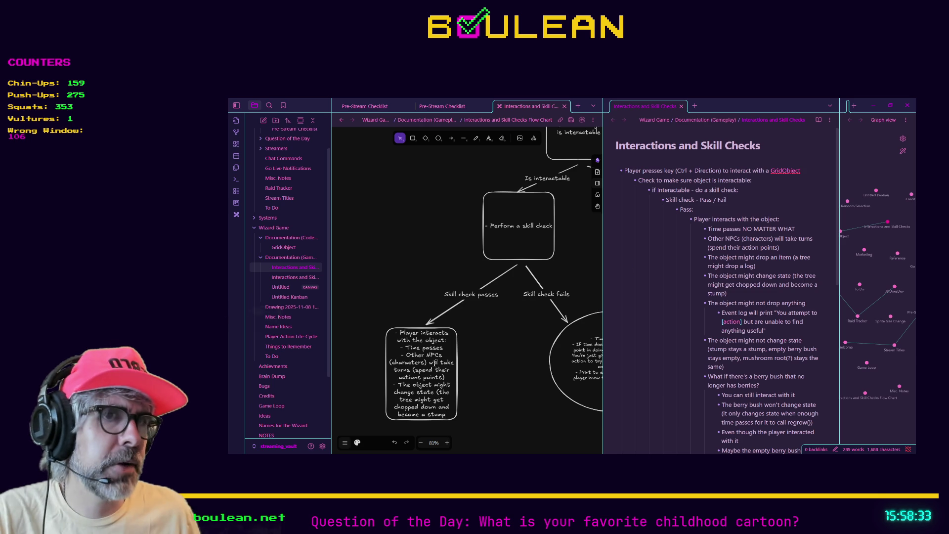
# - Shorten the pass bullets to 'NPCs take their actions' and 'The interacted object might not drop anything'
pyautogui.moveTo(451, 411)
pyautogui.mouseDown()
pyautogui.moveTo(396, 391)
pyautogui.moveTo(387, 374)
pyautogui.mouseUp()
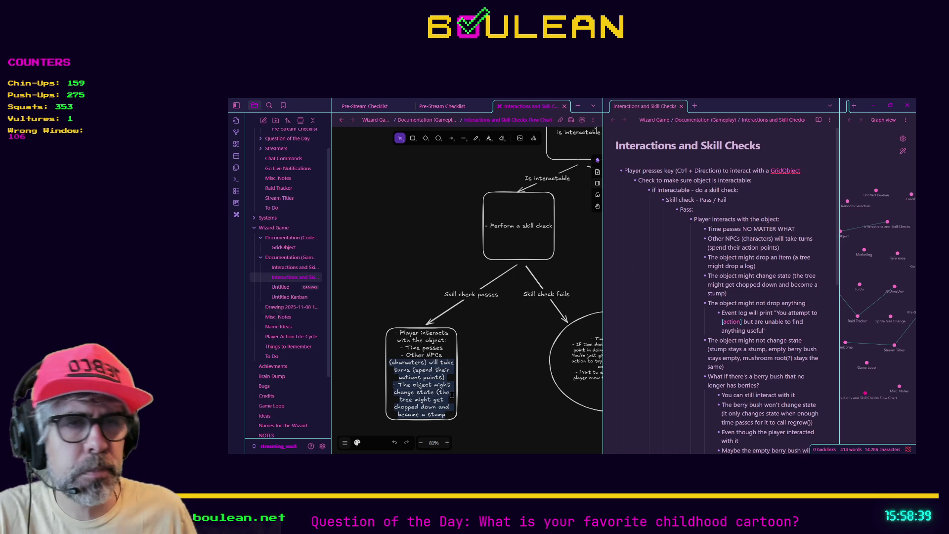
pyautogui.press('BackSpace')
pyautogui.press('BackSpace')
pyautogui.press('BackSpace')
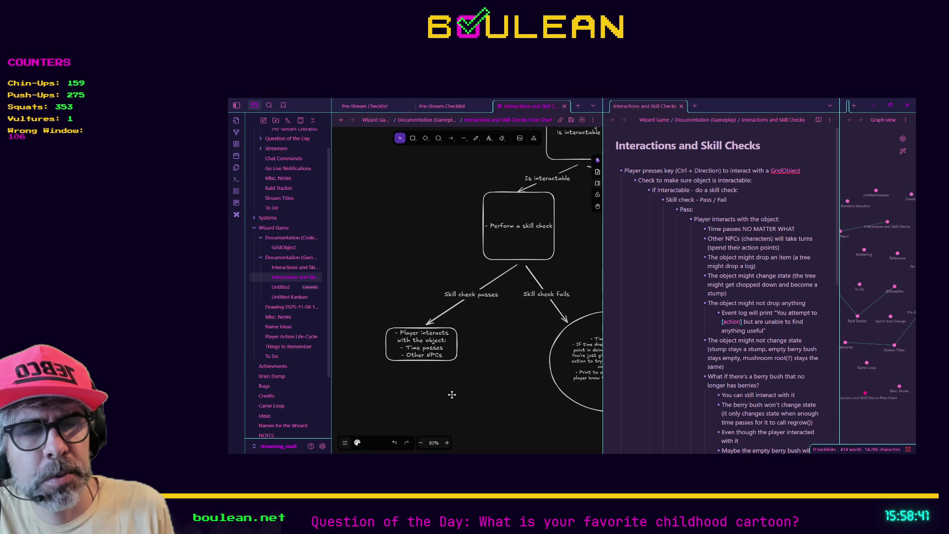
pyautogui.press('BackSpace')
pyautogui.press('BackSpace')
pyautogui.press('BackSpace')
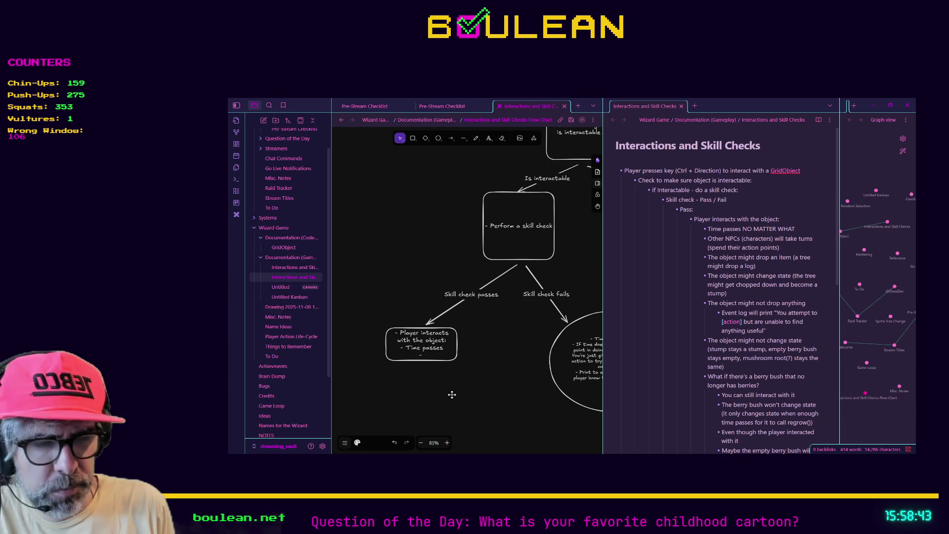
pyautogui.write(' NPCs ')
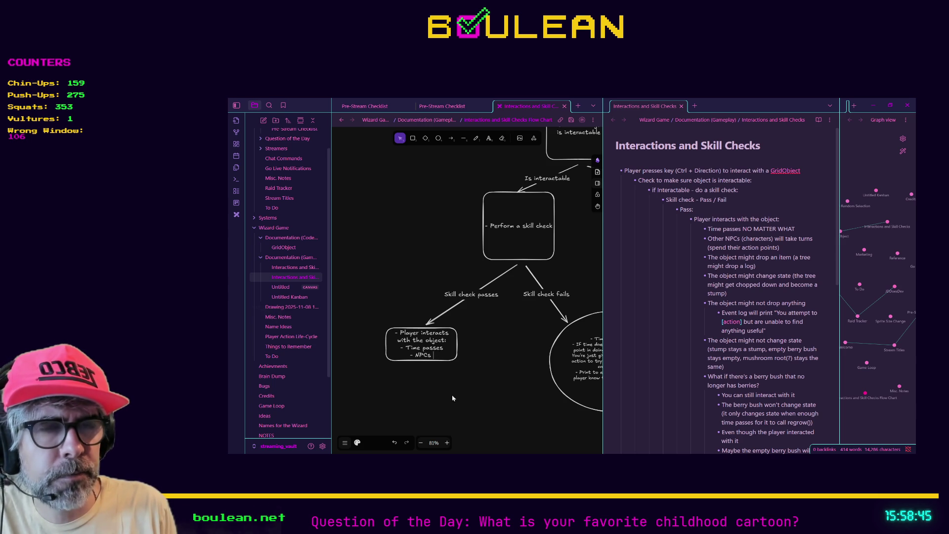
pyautogui.write('take their a')
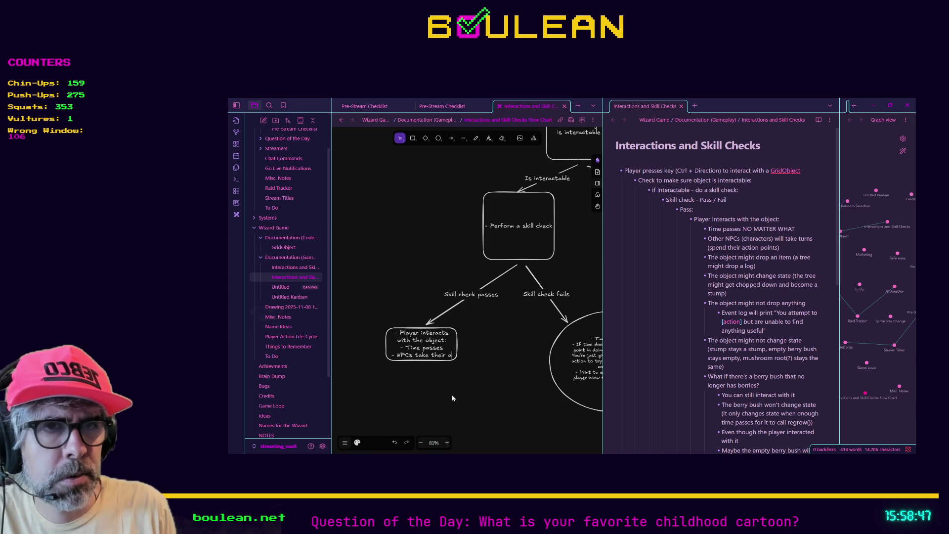
pyautogui.write('ctions')
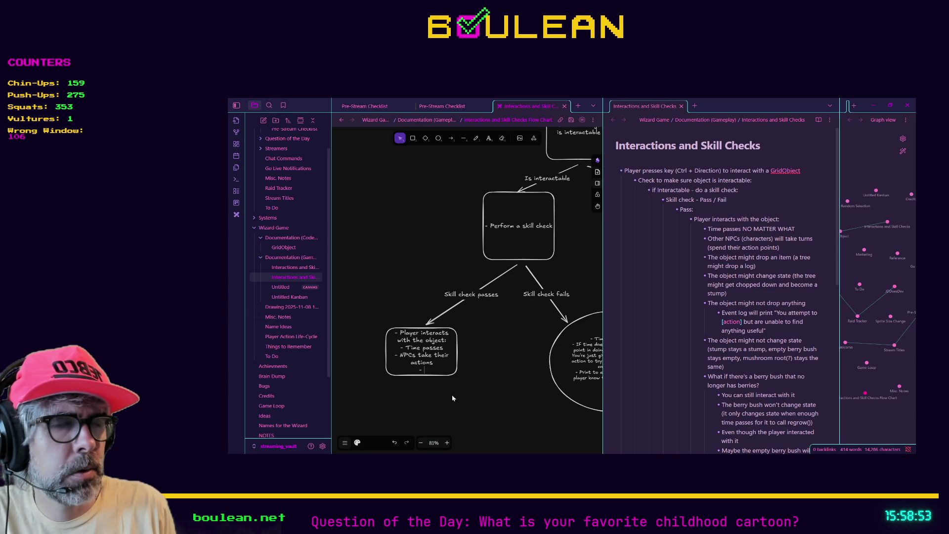
pyautogui.write('interacted obje')
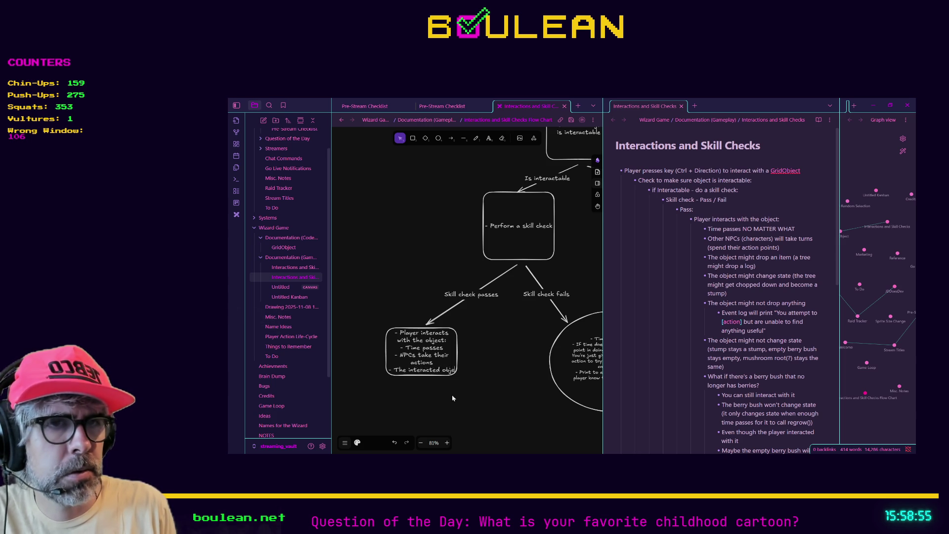
pyautogui.write('ct might not ')
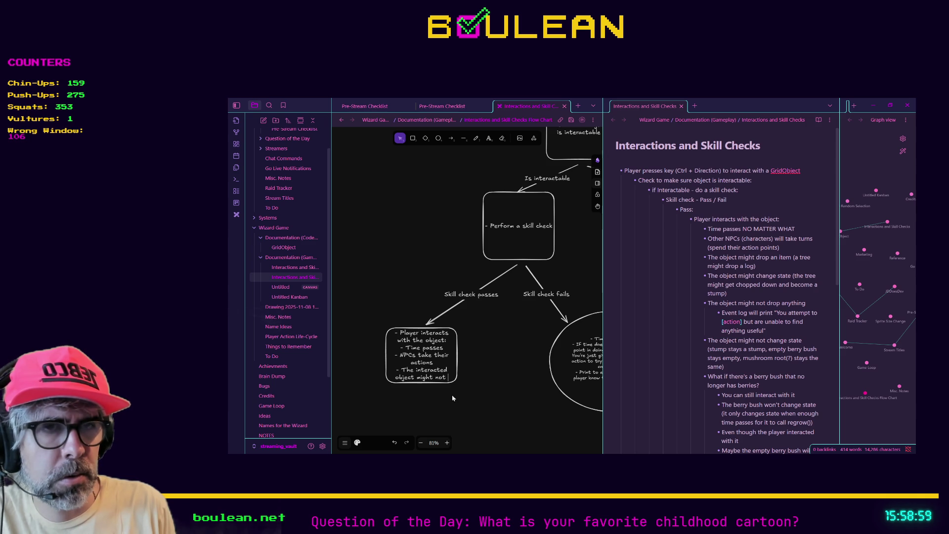
pyautogui.write('drop anything')
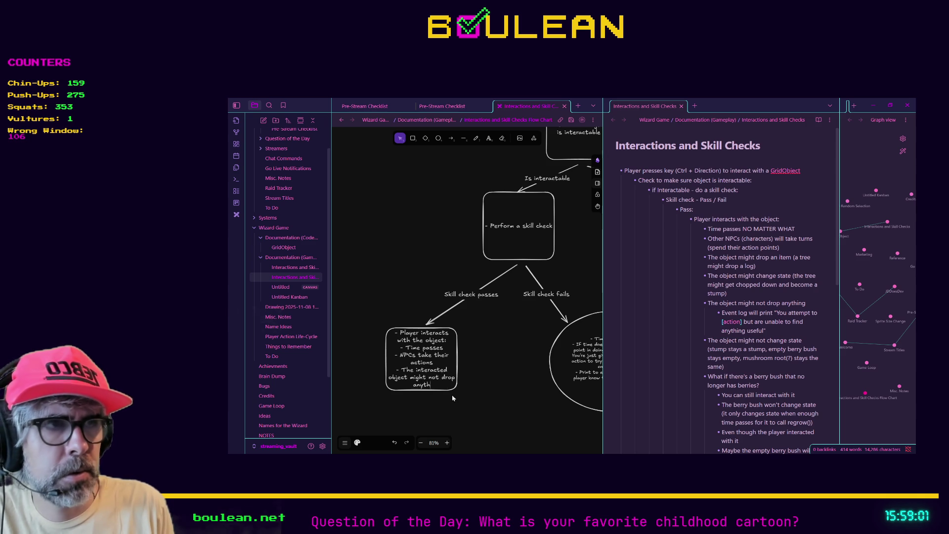
pyautogui.press('Return')
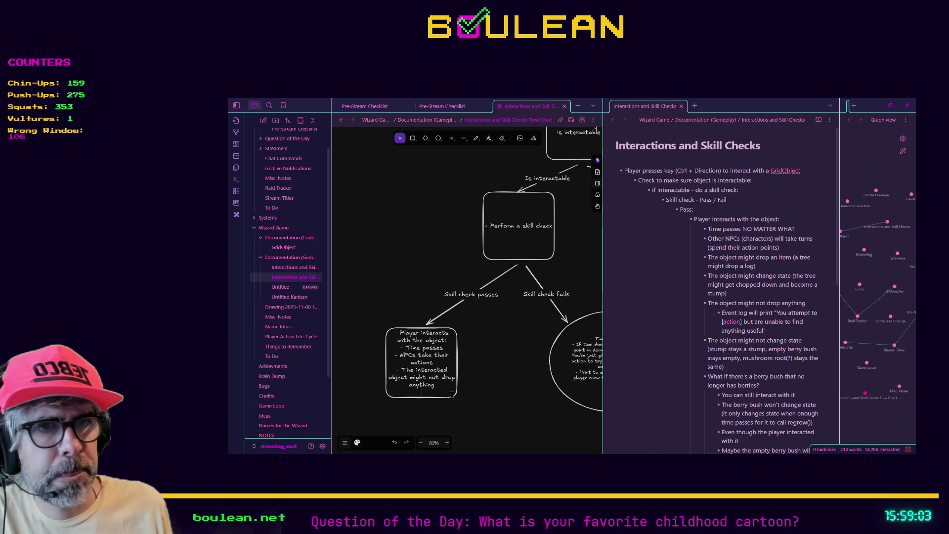
pyautogui.press('Escape')
# - Try several enlargements of the pass box, then undo the last resize
pyautogui.moveTo(458, 399)
pyautogui.mouseDown()
pyautogui.moveTo(504, 445)
pyautogui.moveTo(524, 412)
pyautogui.moveTo(475, 349)
pyautogui.moveTo(491, 357)
pyautogui.moveTo(487, 393)
pyautogui.moveTo(544, 380)
pyautogui.moveTo(462, 390)
pyautogui.moveTo(430, 356)
pyautogui.moveTo(539, 370)
pyautogui.moveTo(460, 363)
pyautogui.moveTo(469, 367)
pyautogui.mouseUp()
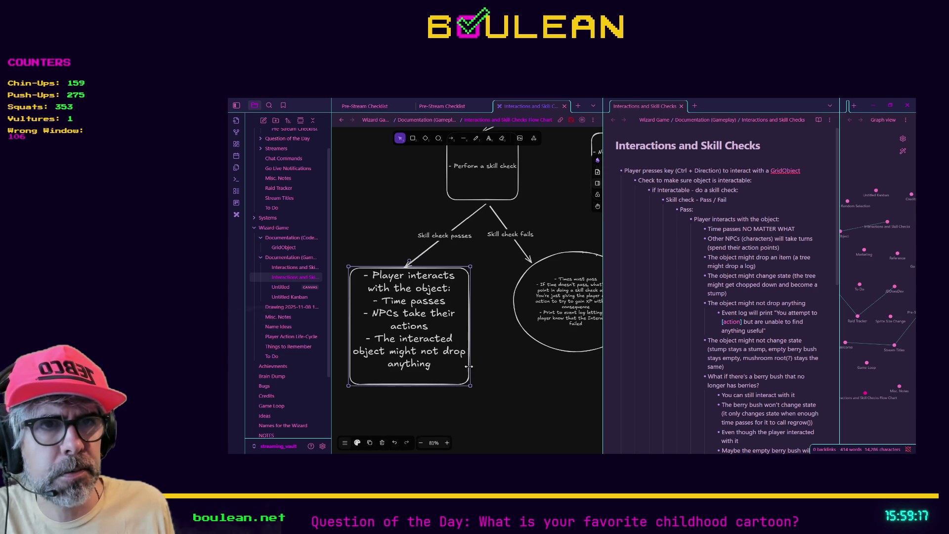
pyautogui.doubleClick(467, 382)
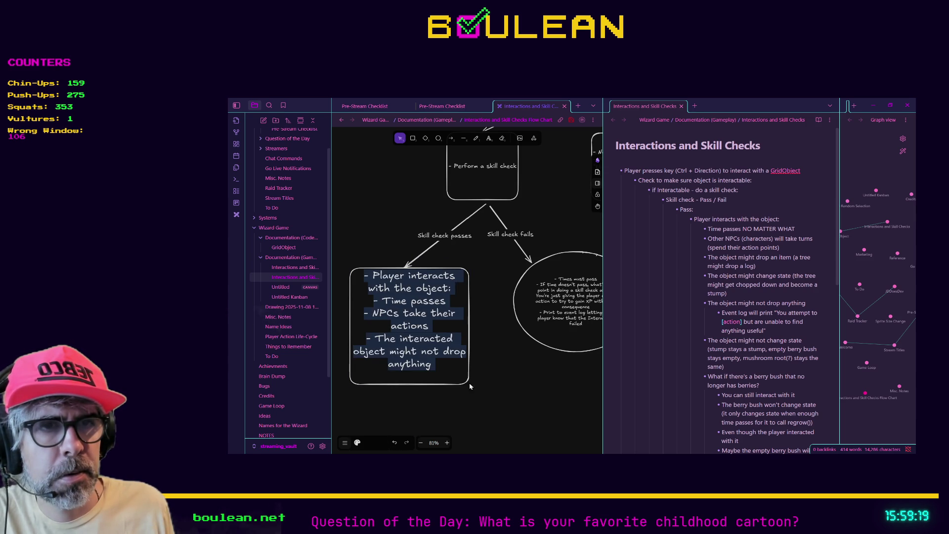
pyautogui.click(474, 387)
pyautogui.click(463, 379)
pyautogui.moveTo(470, 386)
pyautogui.mouseDown()
pyautogui.moveTo(440, 395)
pyautogui.moveTo(495, 381)
pyautogui.mouseUp()
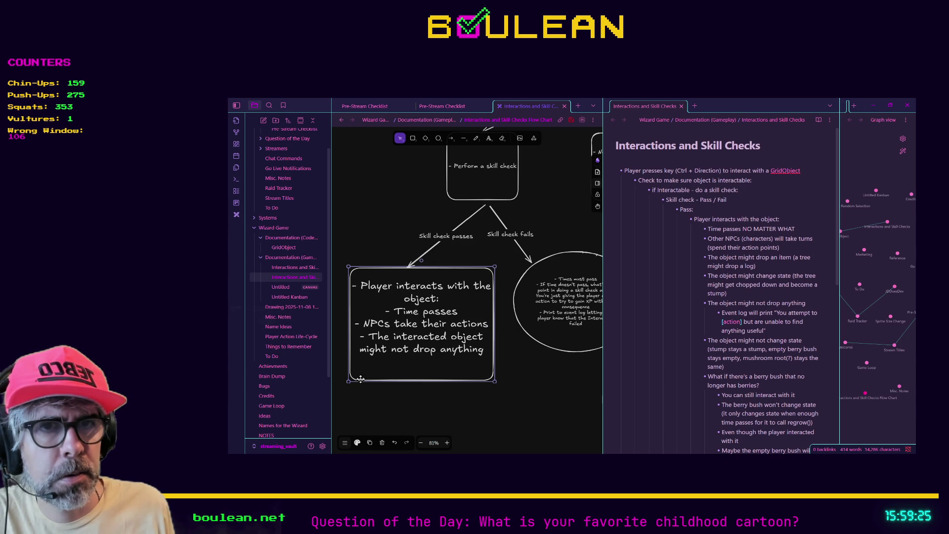
pyautogui.moveTo(348, 383)
pyautogui.mouseDown()
pyautogui.moveTo(356, 376)
pyautogui.moveTo(403, 424)
pyautogui.moveTo(358, 373)
pyautogui.moveTo(349, 343)
pyautogui.mouseUp()
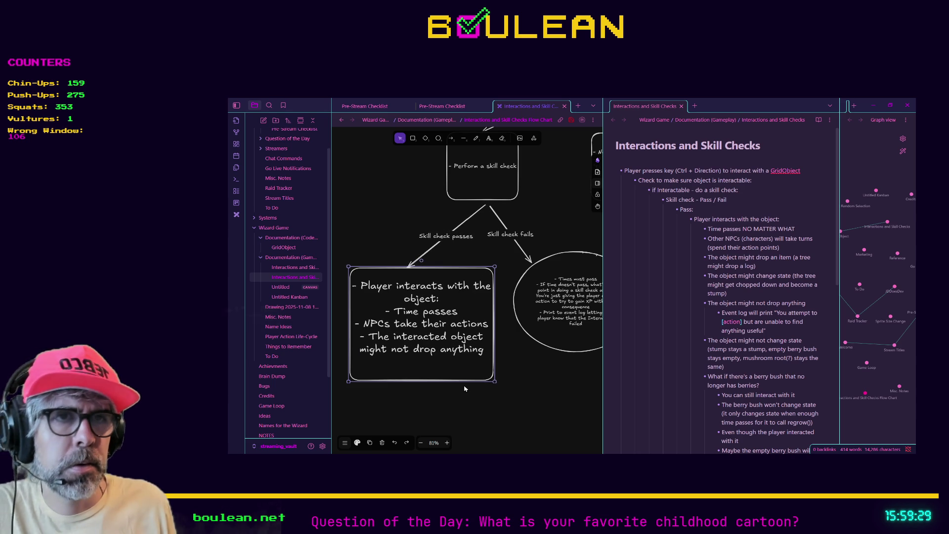
pyautogui.moveTo(495, 373); pyautogui.dragTo(471, 385)
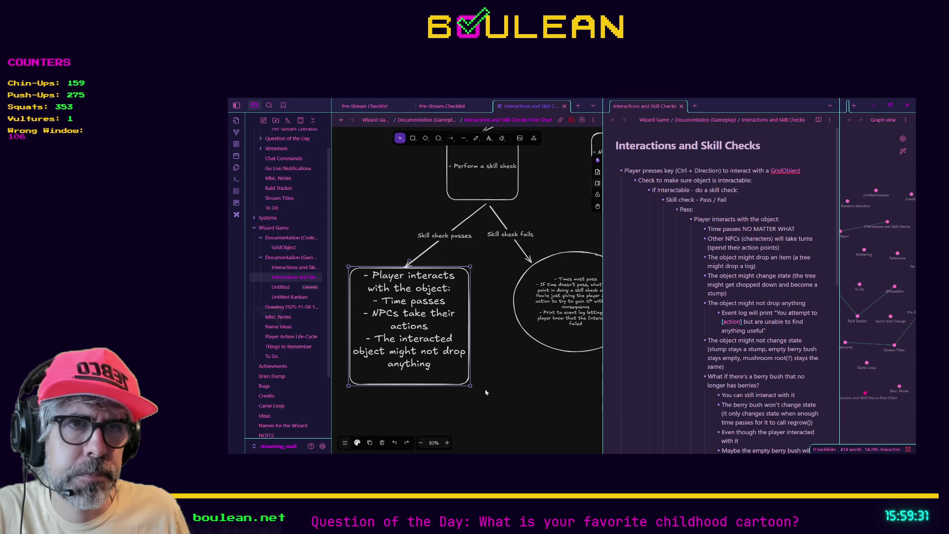
pyautogui.hotkey('ctrl', 'z')
# - Widen and heighten the pass box, then trim it back slightly
pyautogui.click(444, 326)
pyautogui.click(415, 323)
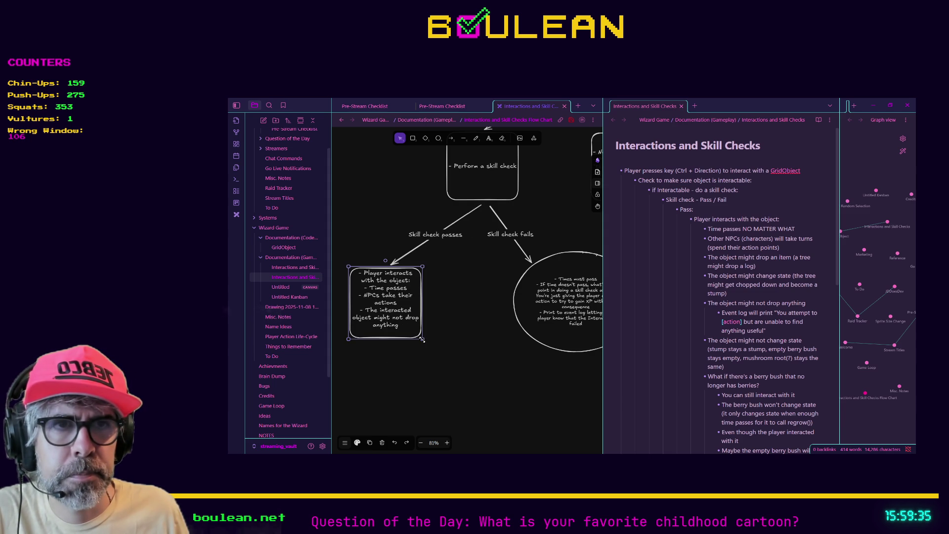
pyautogui.moveTo(451, 304); pyautogui.dragTo(493, 303)
pyautogui.moveTo(421, 340); pyautogui.dragTo(421, 394)
pyautogui.moveTo(492, 394)
pyautogui.mouseDown()
pyautogui.moveTo(432, 346)
pyautogui.moveTo(422, 349)
pyautogui.moveTo(418, 335)
pyautogui.moveTo(519, 415)
pyautogui.moveTo(451, 372)
pyautogui.moveTo(482, 391)
pyautogui.moveTo(457, 378)
pyautogui.moveTo(502, 377)
pyautogui.moveTo(479, 401)
pyautogui.moveTo(447, 398)
pyautogui.moveTo(493, 391)
pyautogui.mouseUp()
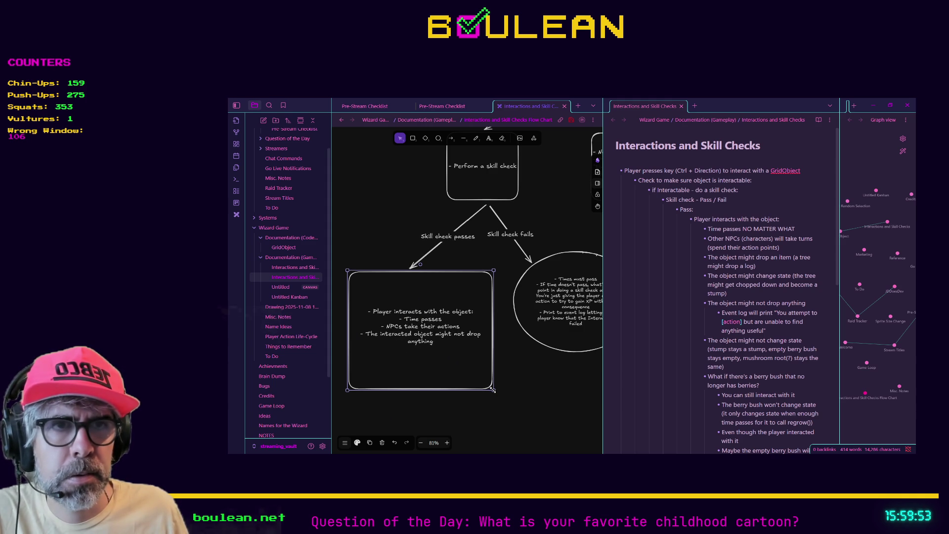
pyautogui.doubleClick(435, 343)
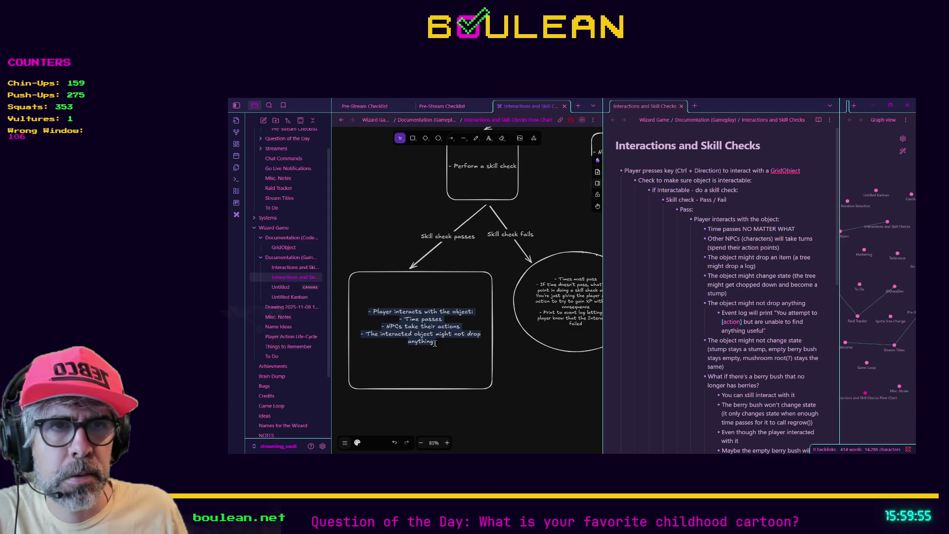
# - Add a new empty line after 'might not drop anything' in the pass box
pyautogui.click(452, 350)
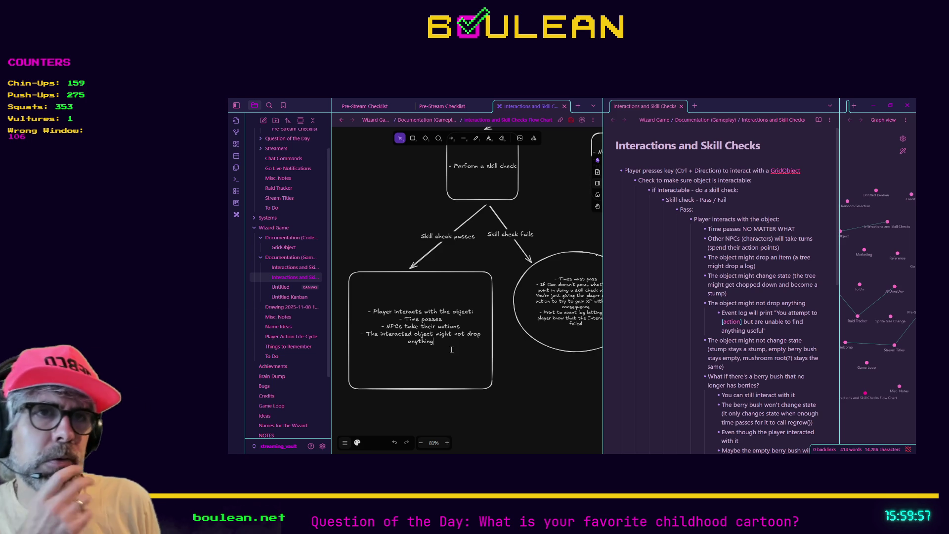
pyautogui.press('Return')
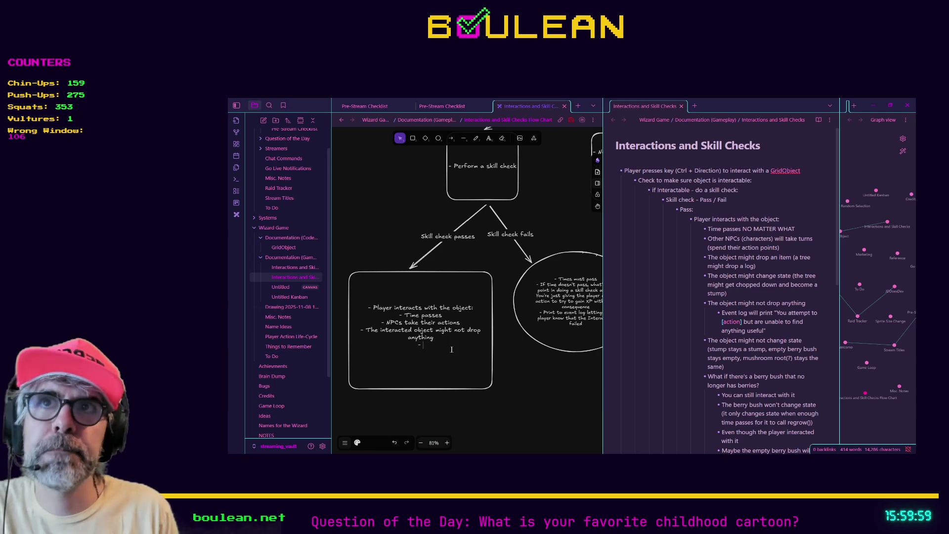
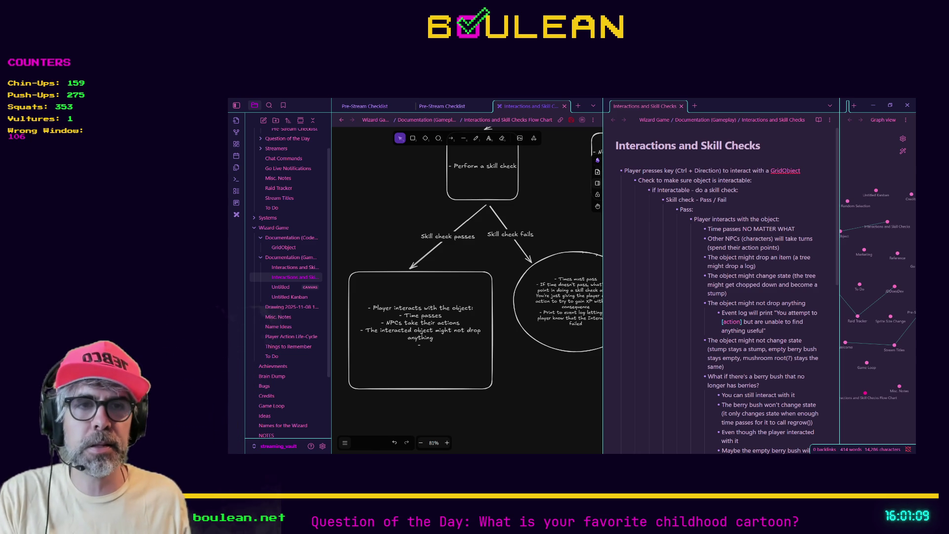
# - Reword the pass box's last bullet to 'The object may or may not change state'
pyautogui.doubleClick(425, 346)
pyautogui.click(426, 345)
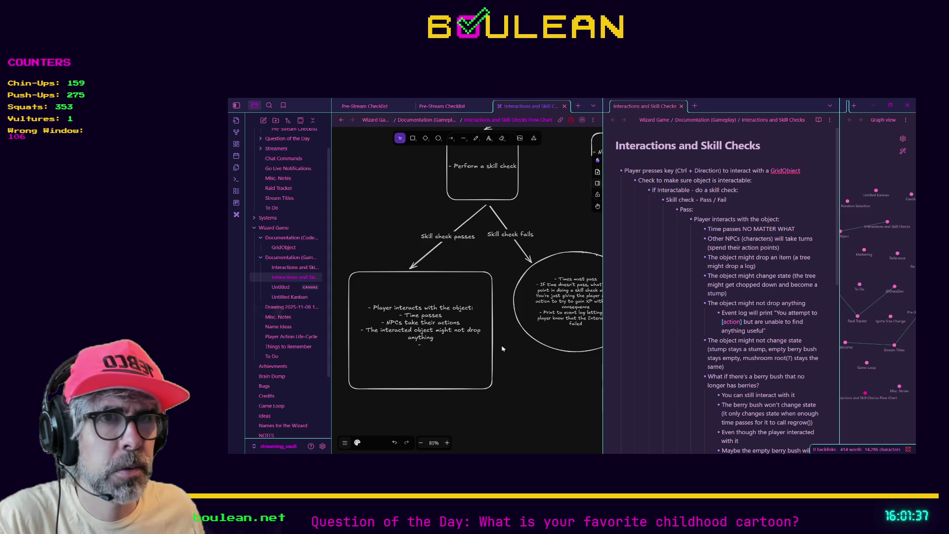
pyautogui.press('Return')
pyautogui.press('BackSpace')
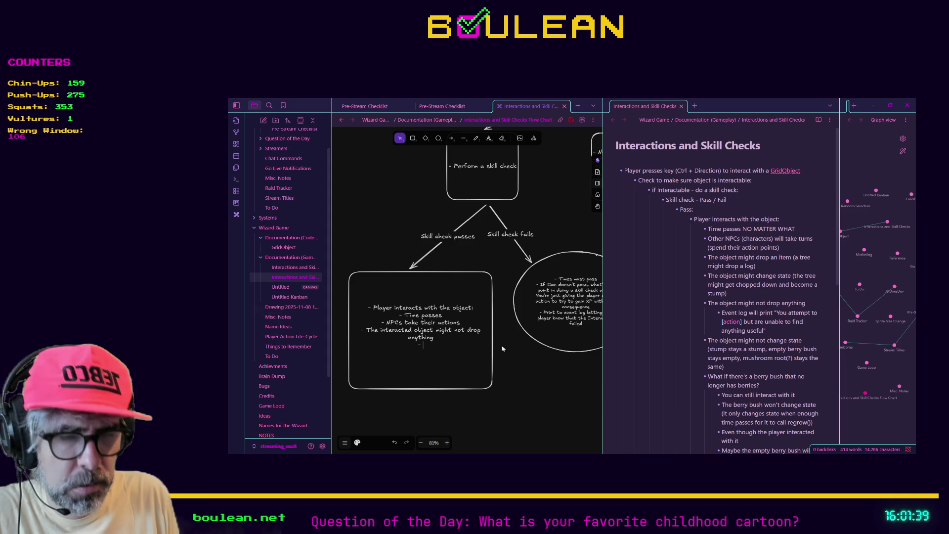
pyautogui.write('The object mi')
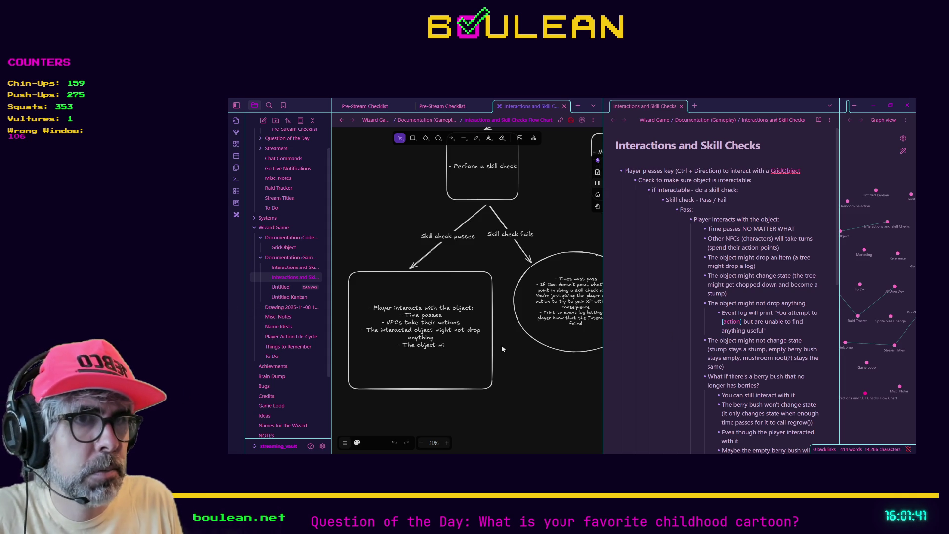
pyautogui.write('ght not change ')
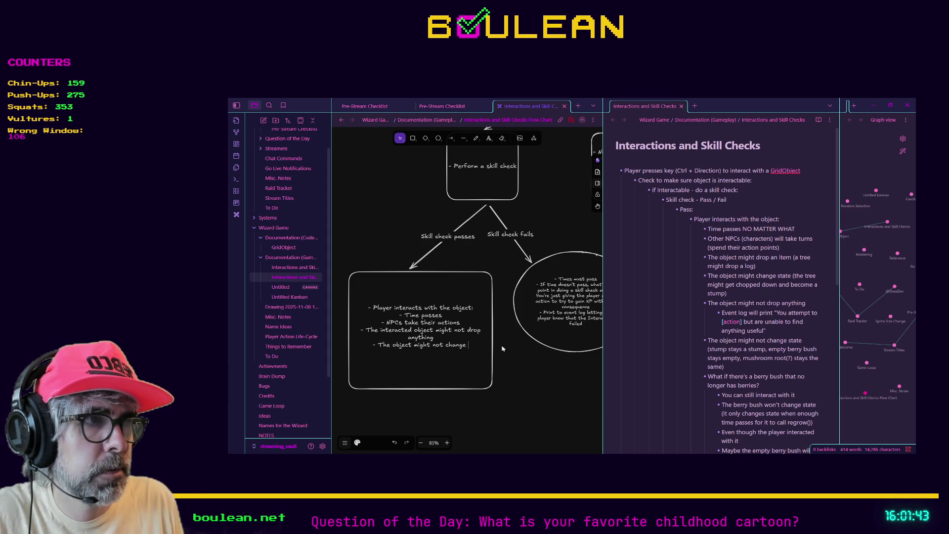
pyautogui.write('state')
pyautogui.press('BackSpace')
pyautogui.press('BackSpace')
pyautogui.press('BackSpace')
pyautogui.write('ma')
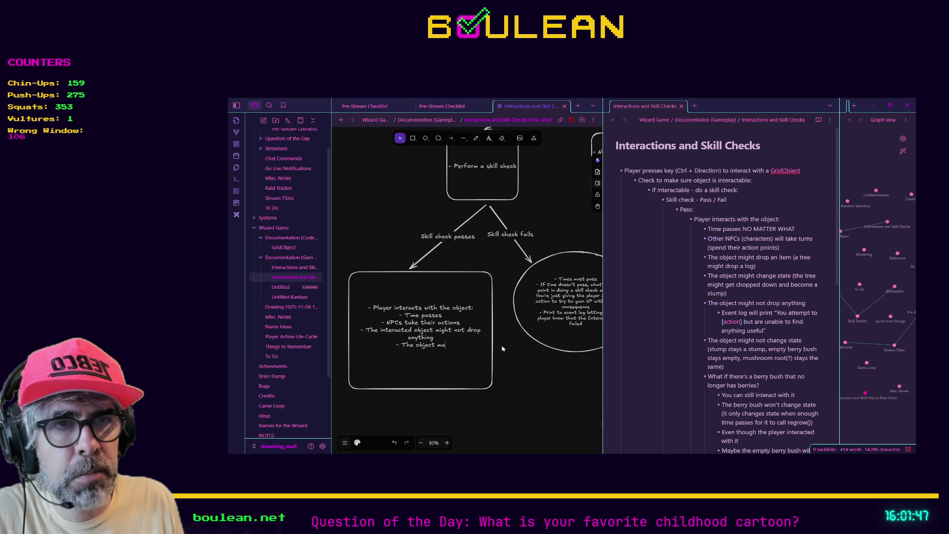
pyautogui.write('y or may not change state')
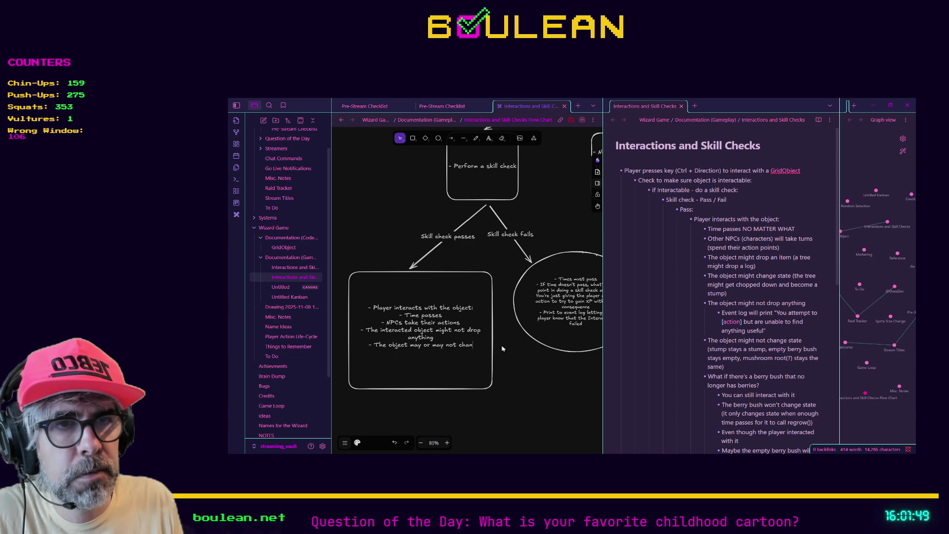
# - Change the drop line to 'may or may not drop anything' and add a new '-' bullet
pyautogui.press('Up')
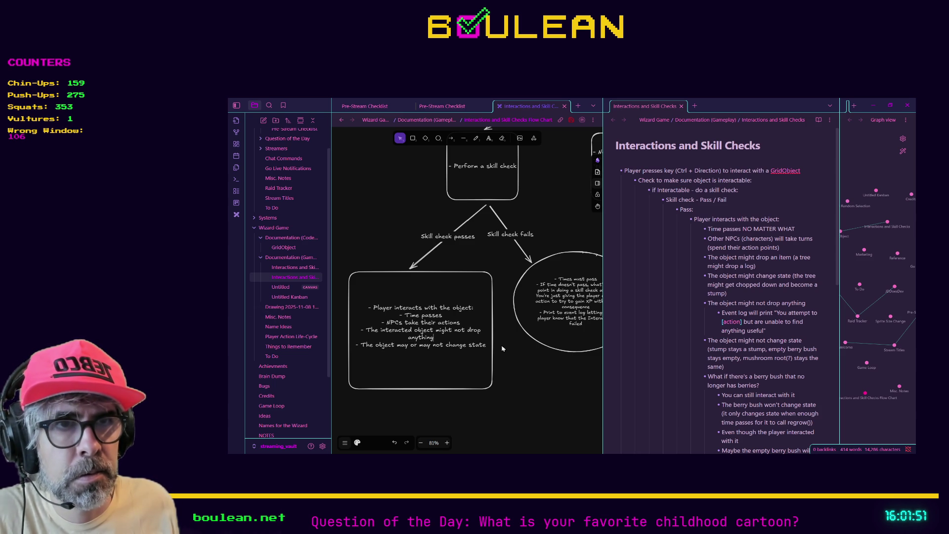
pyautogui.press('Left')
pyautogui.press('Left')
pyautogui.press('Left')
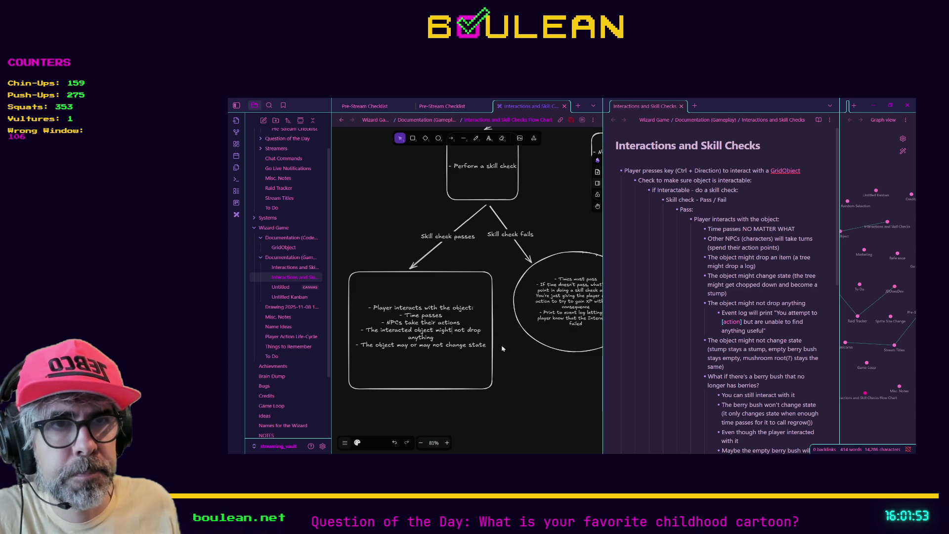
pyautogui.press('BackSpace')
pyautogui.press('BackSpace')
pyautogui.press('BackSpace')
pyautogui.write('ay')
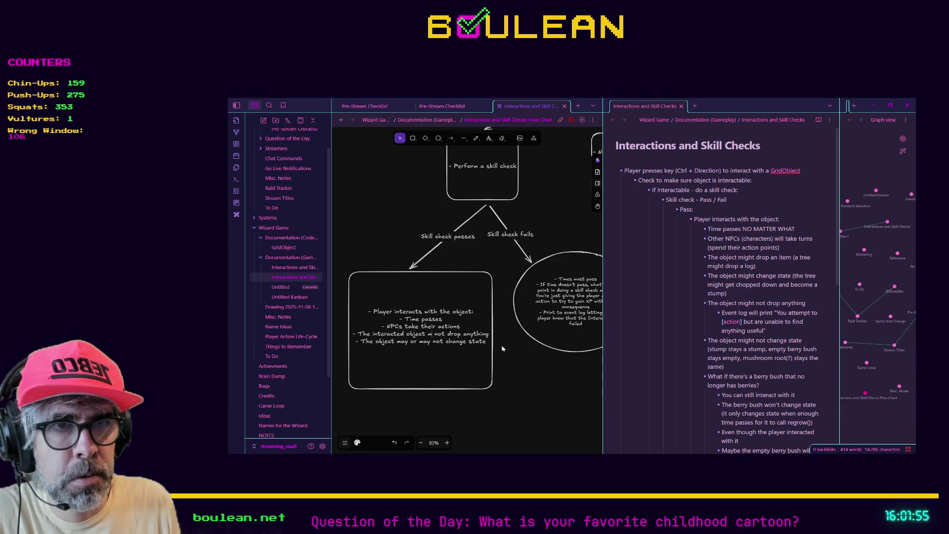
pyautogui.write(' or may not')
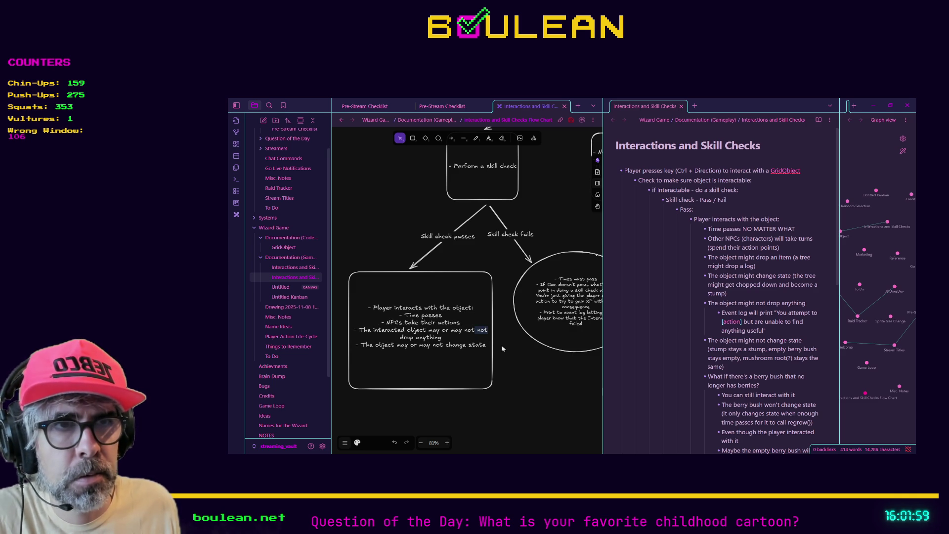
pyautogui.press('BackSpace')
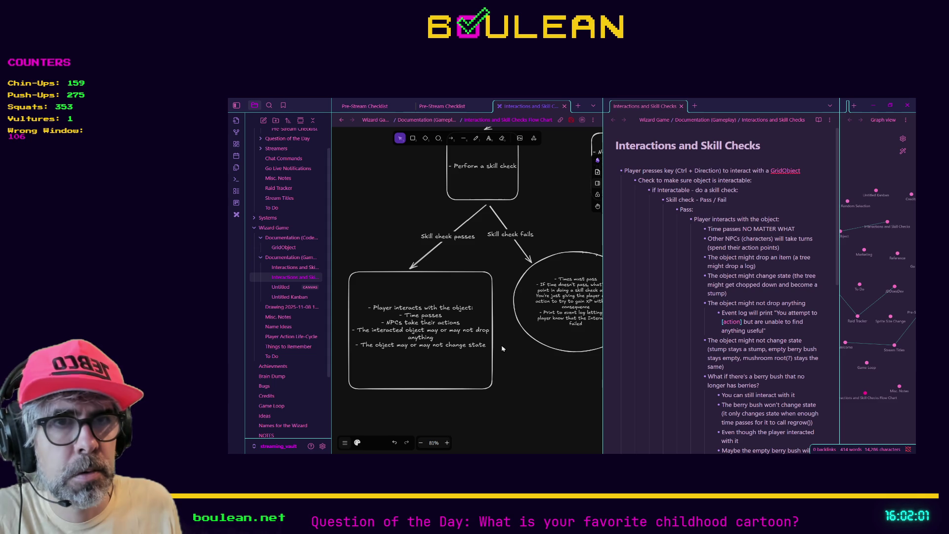
pyautogui.press('Return')
pyautogui.write('-')
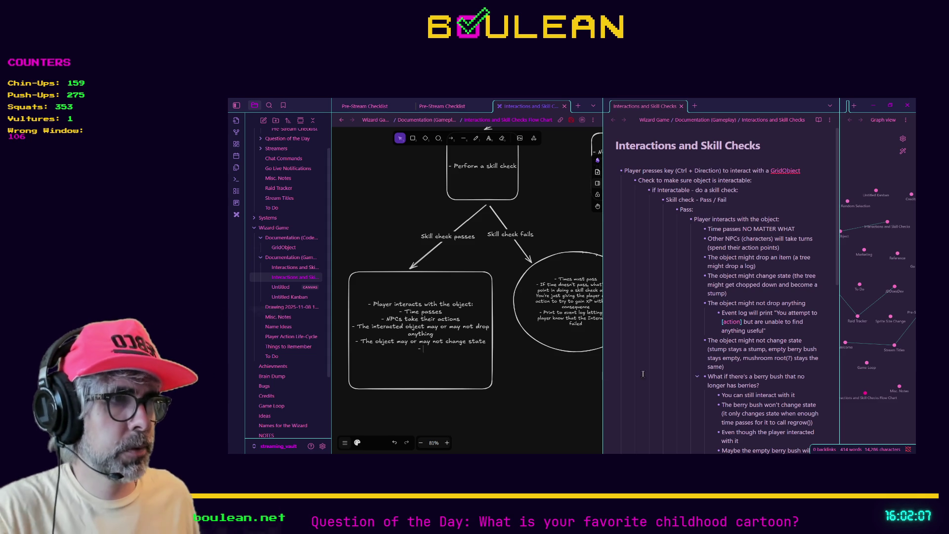
# - Scroll the notes to the Fail section and zoom the canvas onto the skill-check-fails circle
pyautogui.scroll(-1, 740, 356)
pyautogui.scroll(-4, 739, 356)
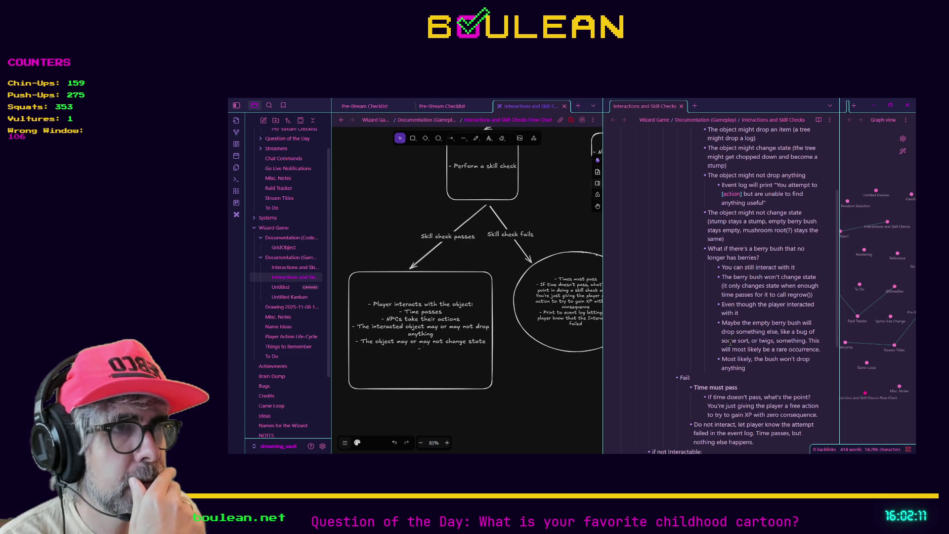
pyautogui.scroll(-3, 707, 341)
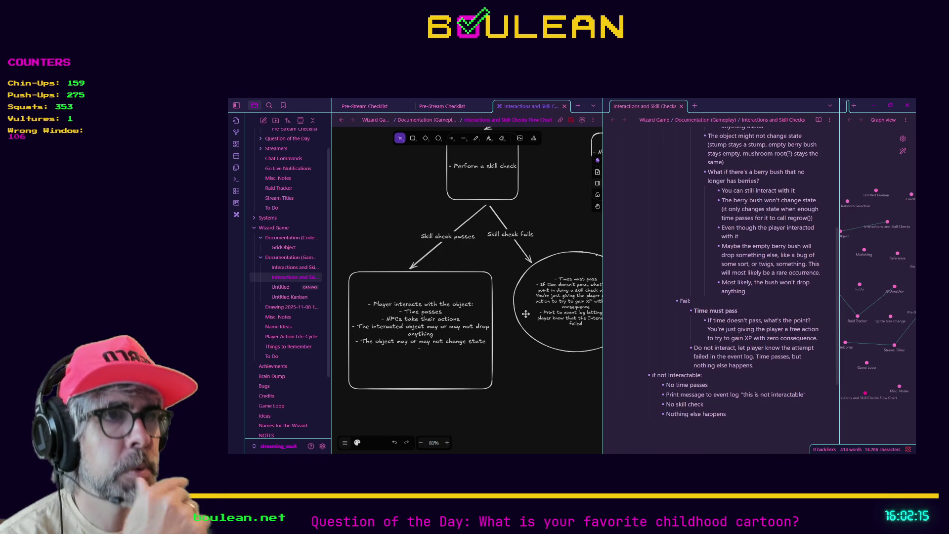
pyautogui.scroll(-5, 526, 314)
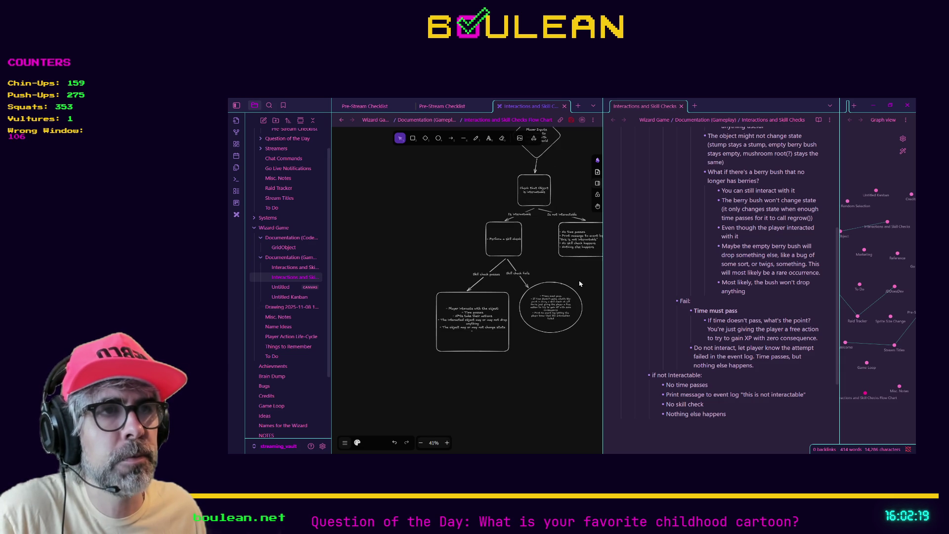
pyautogui.moveTo(544, 351)
pyautogui.mouseDown()
pyautogui.moveTo(519, 360)
pyautogui.moveTo(482, 321)
pyautogui.mouseUp()
pyautogui.scroll(5, 483, 344)
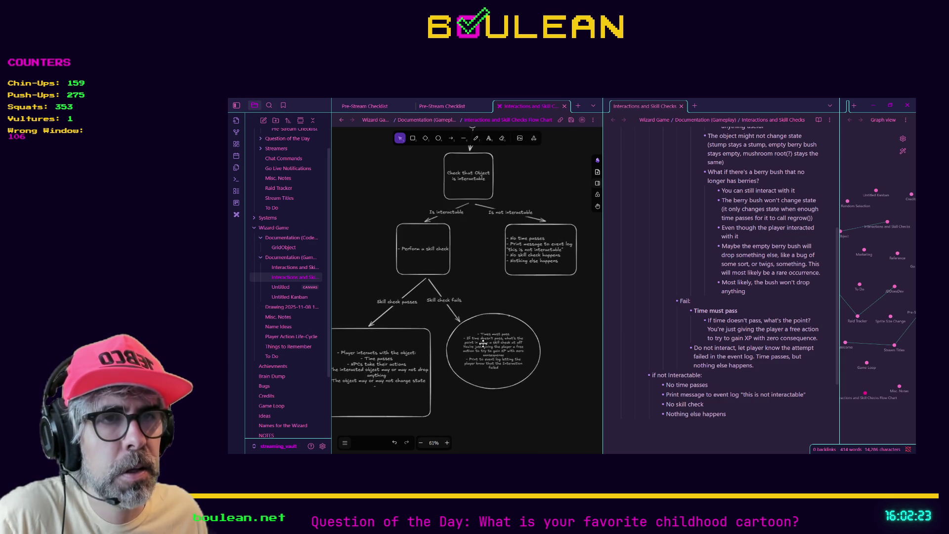
pyautogui.scroll(2, 483, 343)
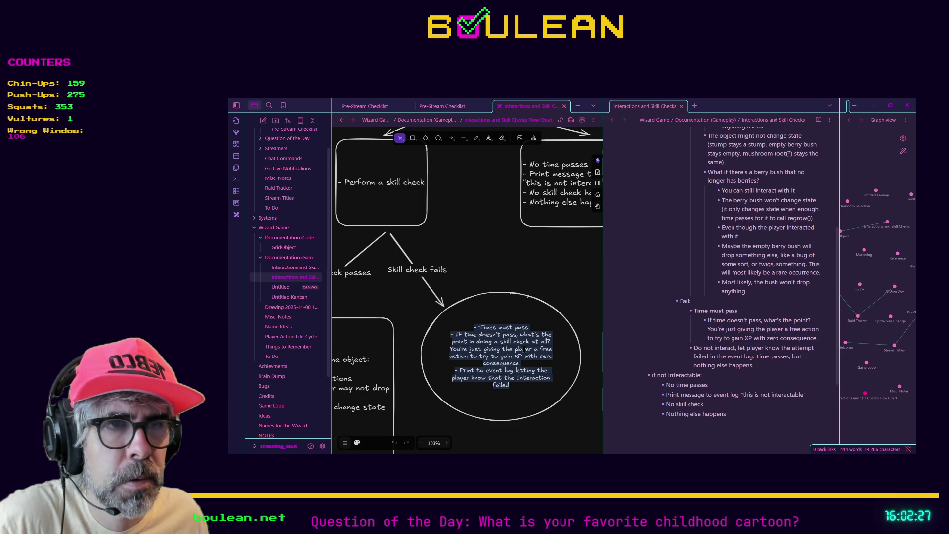
# - Delete the 'If time doesn't pass' explanation lines from the fail circle's text
pyautogui.click(529, 364)
pyautogui.moveTo(522, 364); pyautogui.dragTo(449, 340)
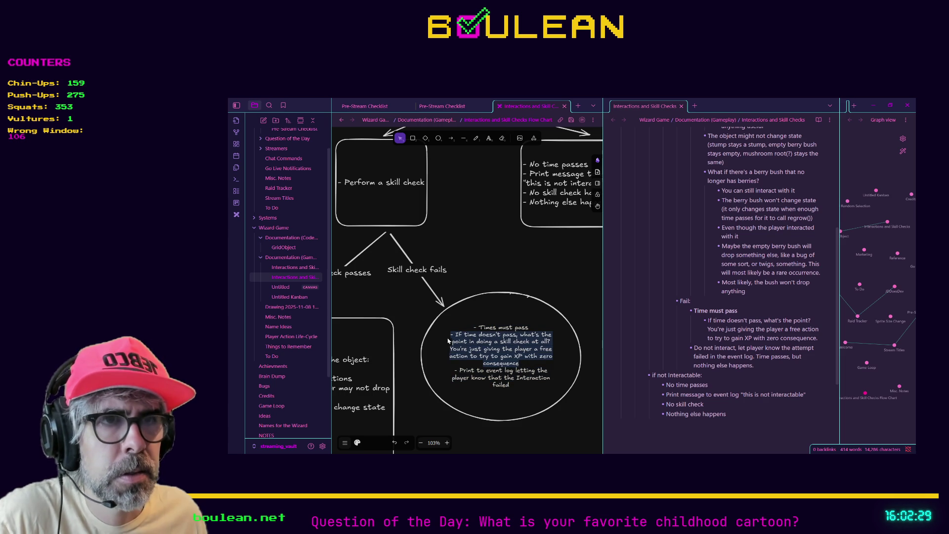
pyautogui.press('BackSpace')
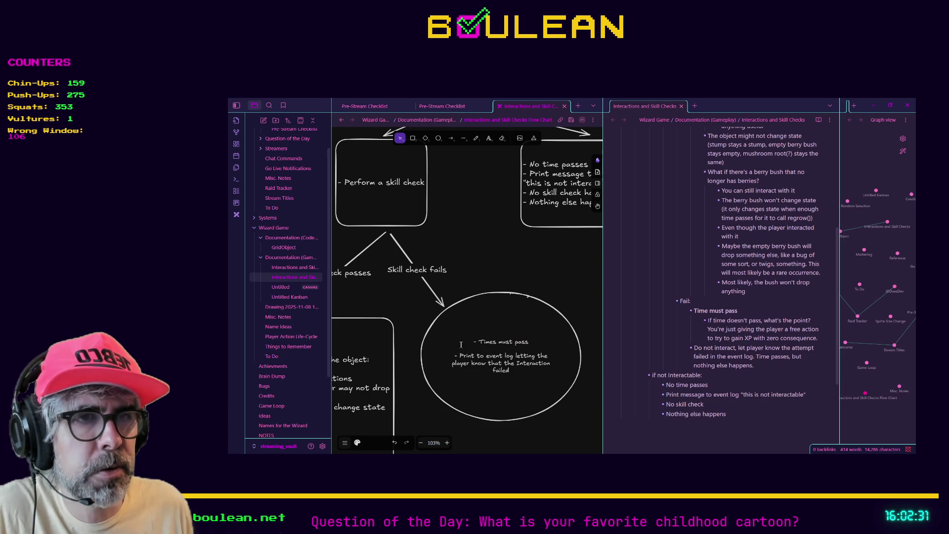
pyautogui.press('BackSpace')
pyautogui.press('BackSpace')
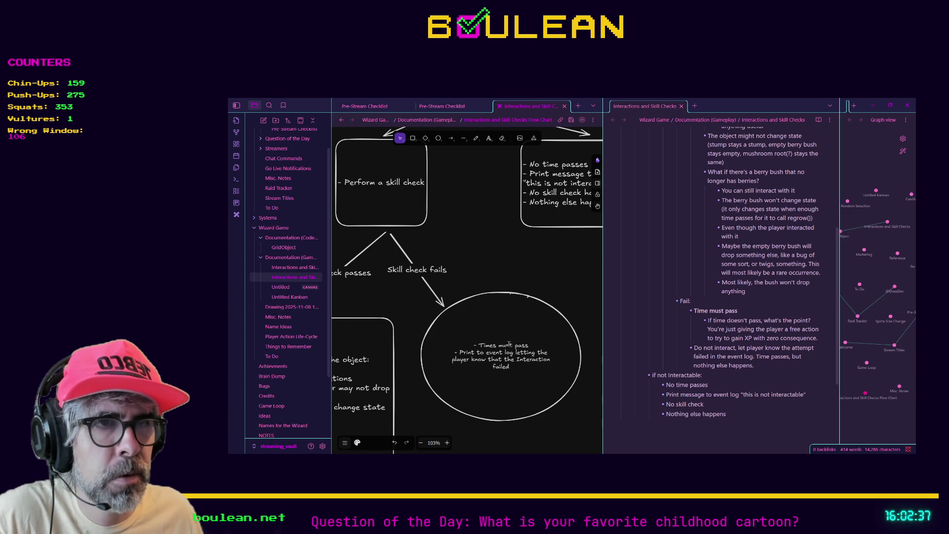
# - Make the skill-check-fails circle narrower and shorter
pyautogui.click(562, 326)
pyautogui.moveTo(581, 359); pyautogui.dragTo(544, 358)
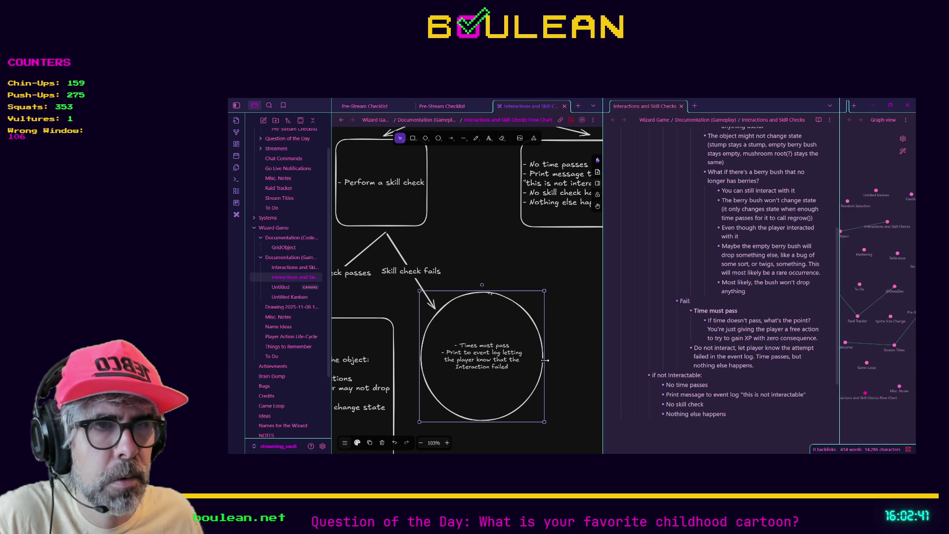
pyautogui.moveTo(487, 422)
pyautogui.mouseDown()
pyautogui.moveTo(488, 408)
pyautogui.moveTo(577, 352)
pyautogui.mouseUp()
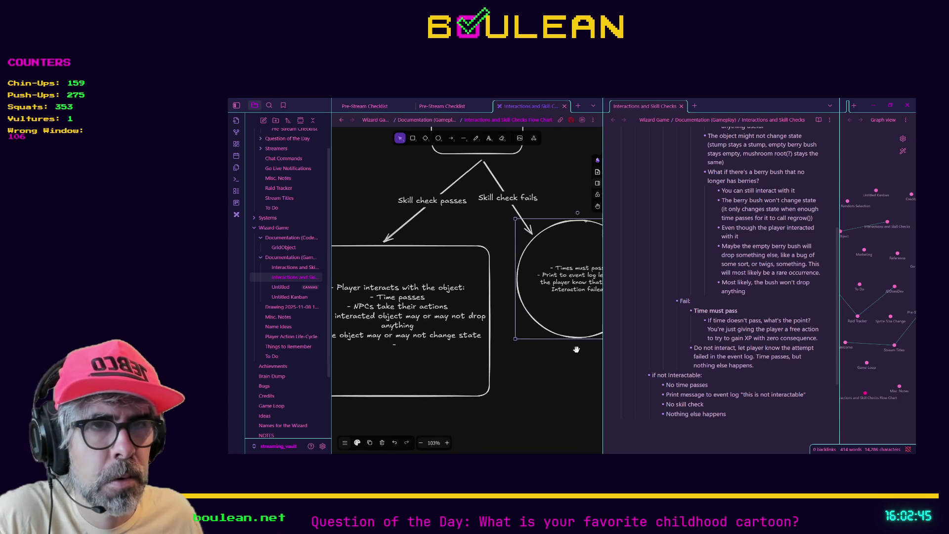
pyautogui.moveTo(453, 389); pyautogui.dragTo(510, 385)
pyautogui.click(494, 380)
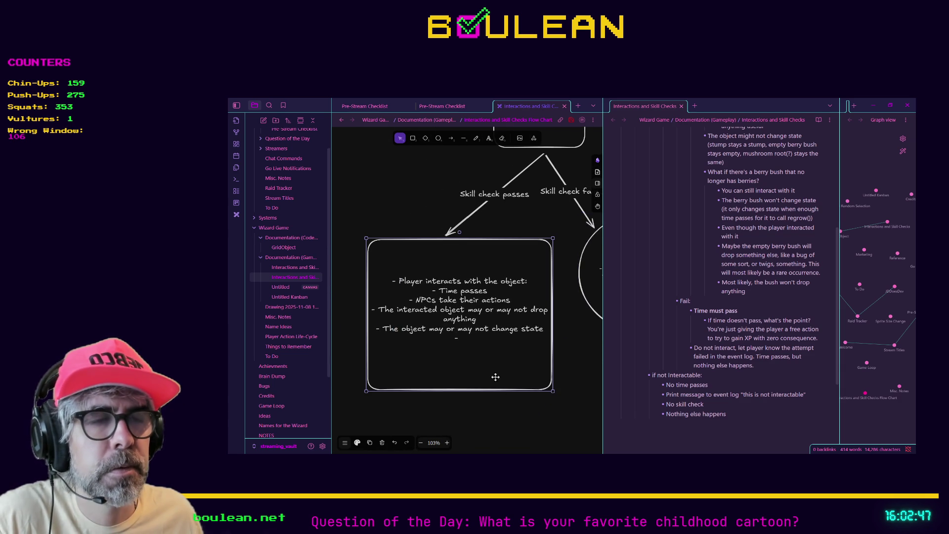
# - Move the pass rectangle's bullet text into a newly drawn ellipse
pyautogui.scroll(-3, 492, 381)
pyautogui.keyDown('ctrl'); pyautogui.scroll(-3, 463, 316); pyautogui.keyUp('ctrl')
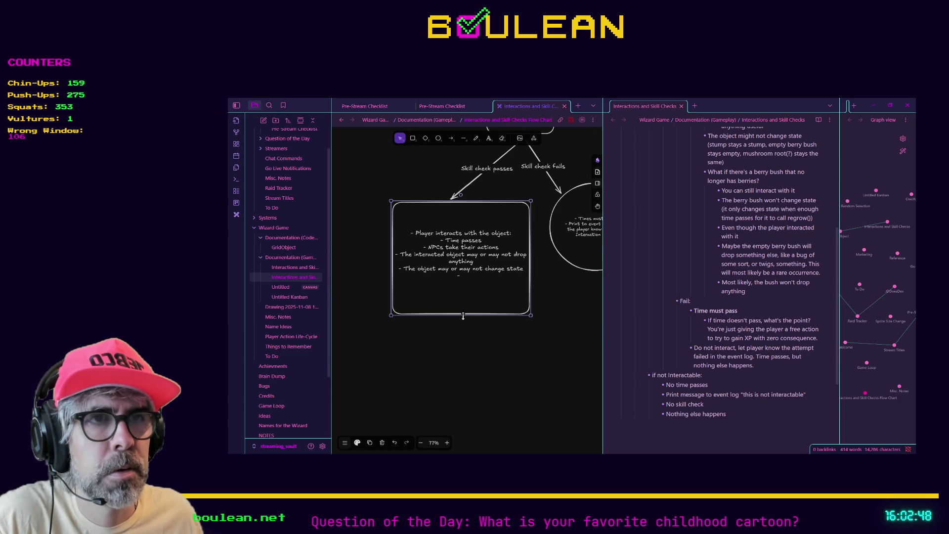
pyautogui.doubleClick(472, 272)
pyautogui.hotkey('ctrl', 'c')
pyautogui.press('BackSpace')
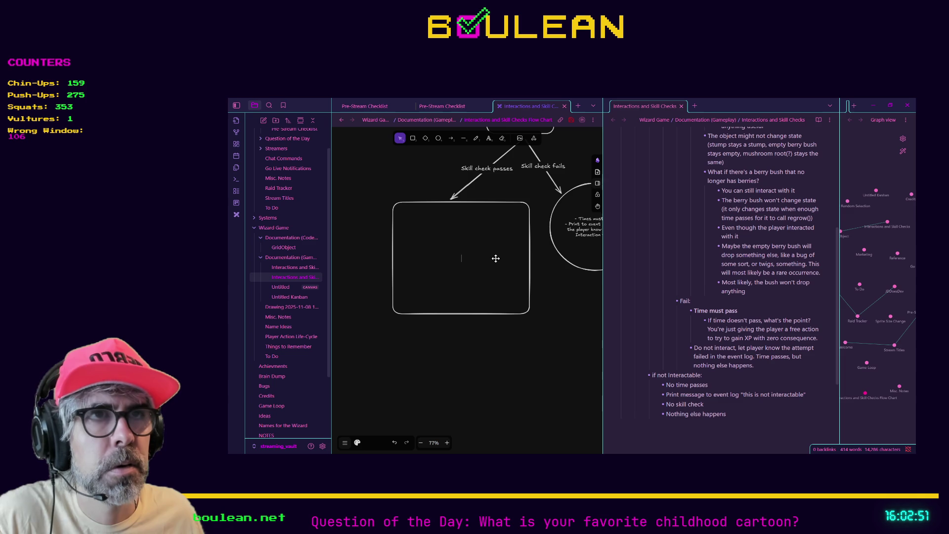
pyautogui.click(438, 138)
pyautogui.moveTo(397, 340); pyautogui.dragTo(506, 443)
pyautogui.doubleClick(457, 389)
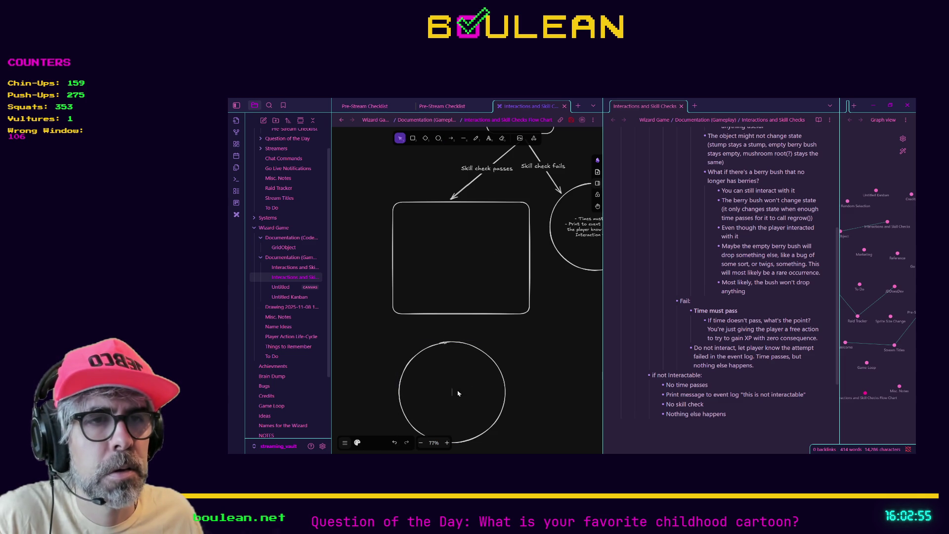
pyautogui.hotkey('ctrl', 'v')
pyautogui.press('Escape')
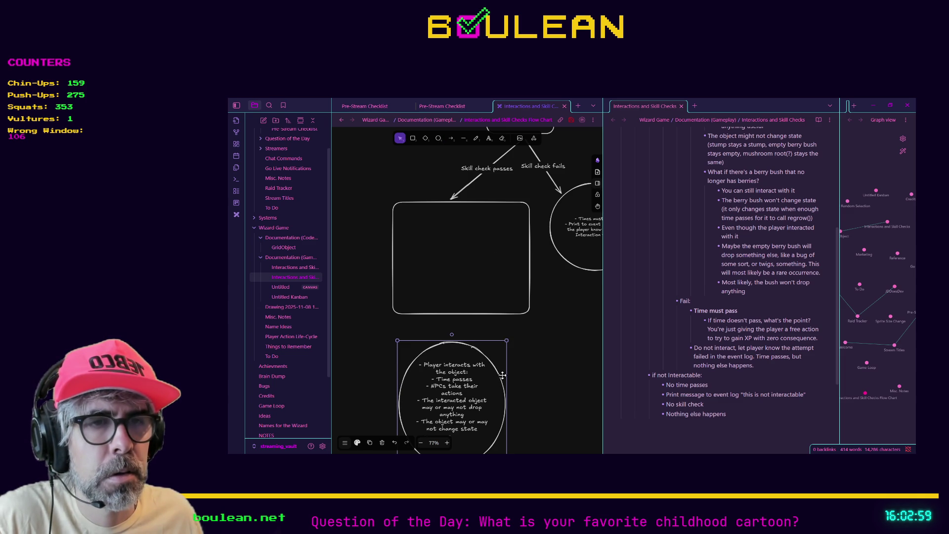
# - Resize the pass ellipse, connect the Skill check passes arrow to it, and widen the drawing pane
pyautogui.moveTo(507, 375)
pyautogui.mouseDown()
pyautogui.moveTo(563, 378)
pyautogui.moveTo(537, 380)
pyautogui.mouseUp()
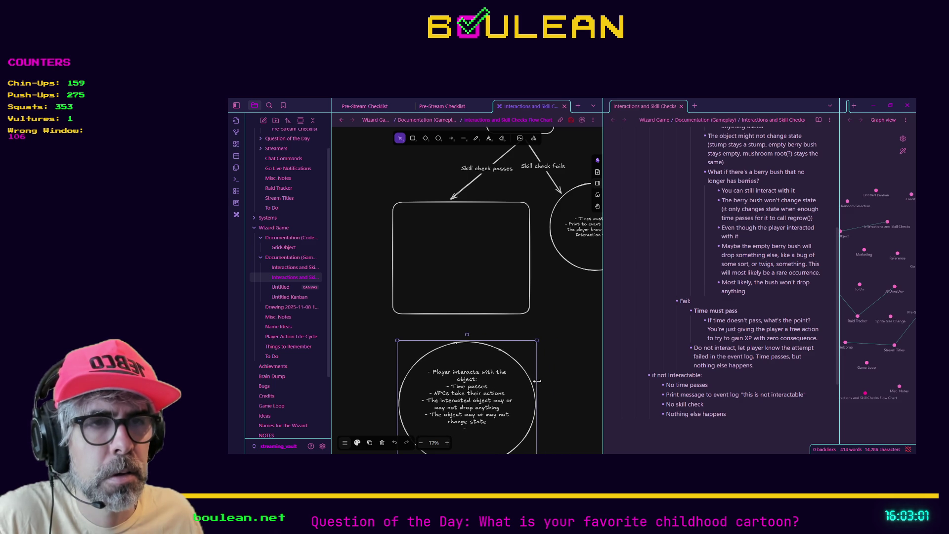
pyautogui.press('Escape')
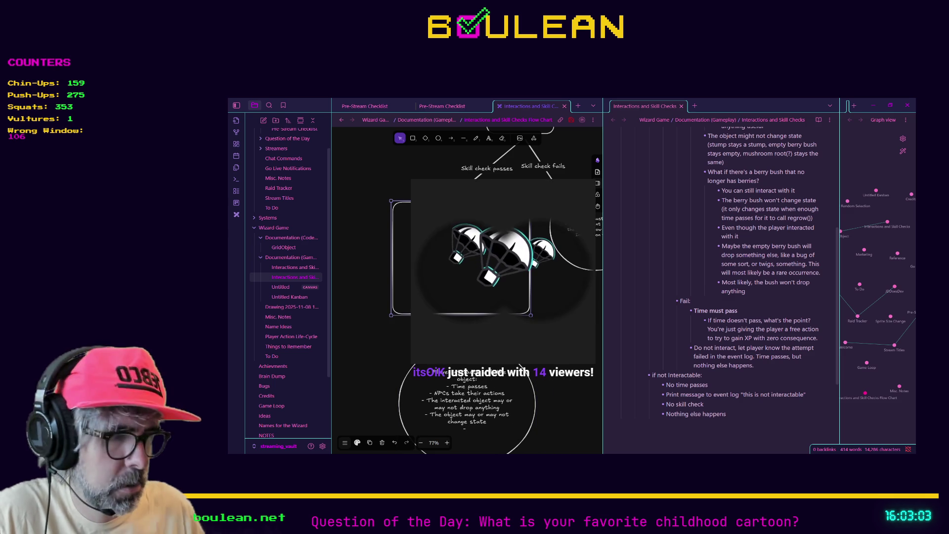
pyautogui.click(487, 169)
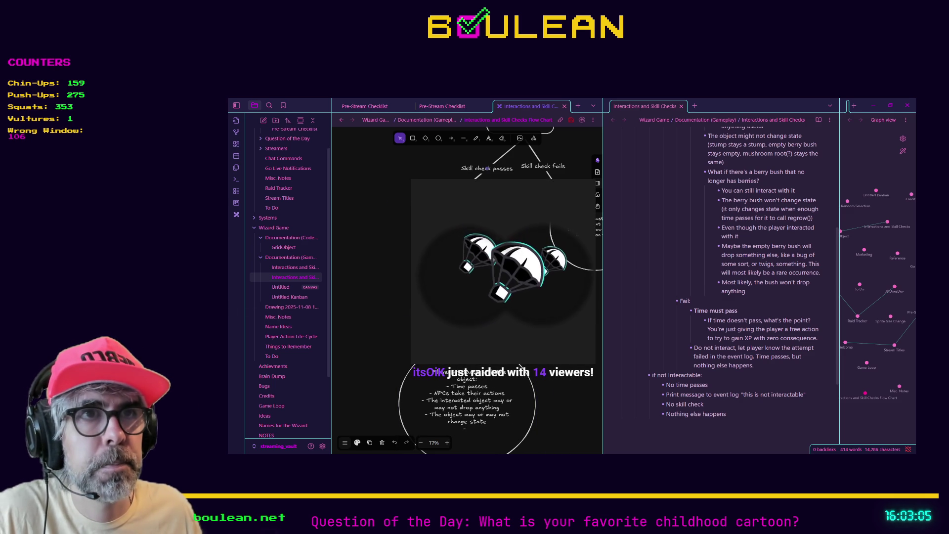
pyautogui.moveTo(476, 177); pyautogui.dragTo(473, 341)
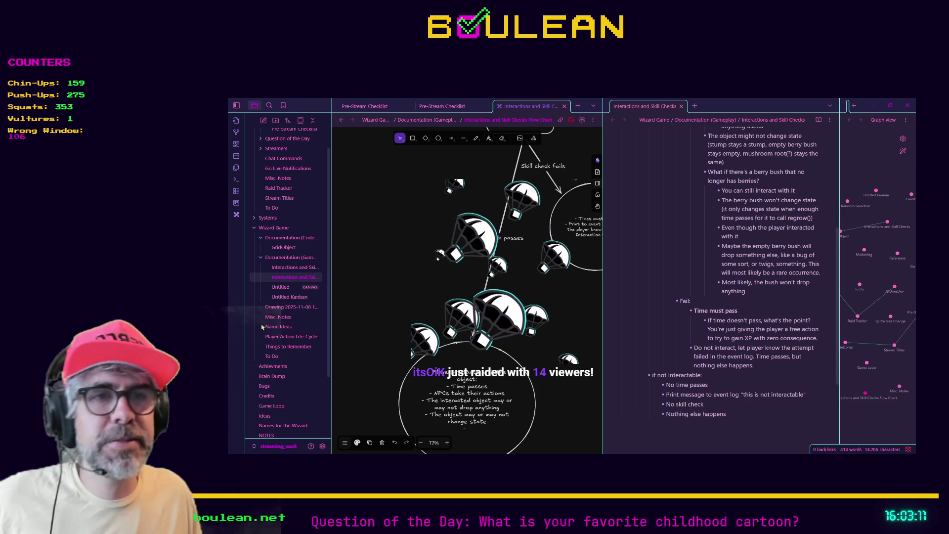
pyautogui.moveTo(448, 349); pyautogui.dragTo(438, 184)
pyautogui.moveTo(527, 302); pyautogui.dragTo(513, 282)
pyautogui.click(540, 304)
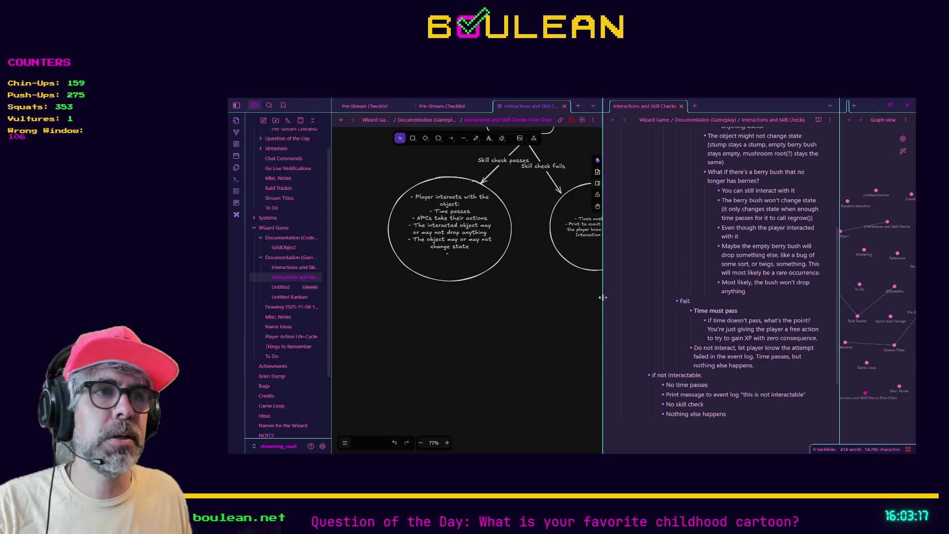
pyautogui.moveTo(603, 286); pyautogui.dragTo(715, 267)
pyautogui.scroll(1, 559, 235)
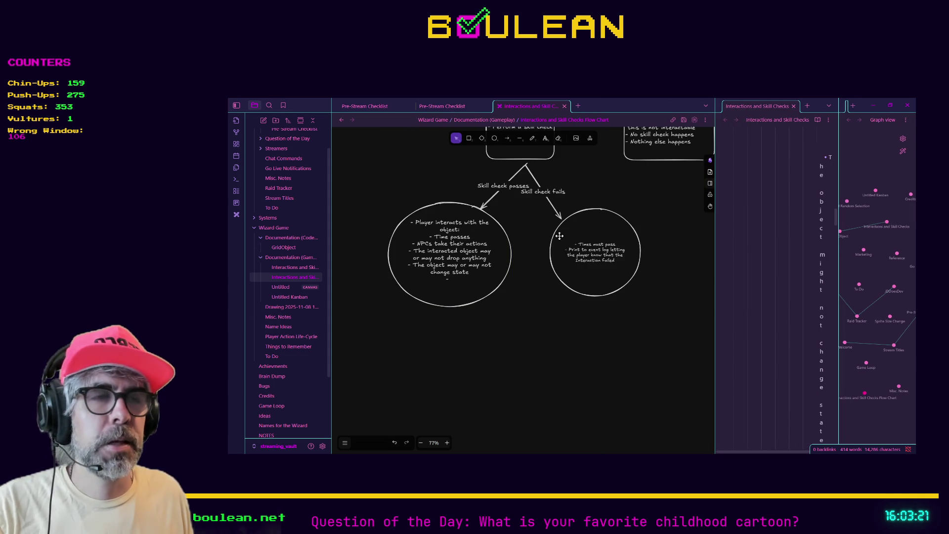
# - Review the whole flowchart, then minimise Obsidian and switch to the browser
pyautogui.scroll(2, 577, 202)
pyautogui.scroll(2, 577, 202)
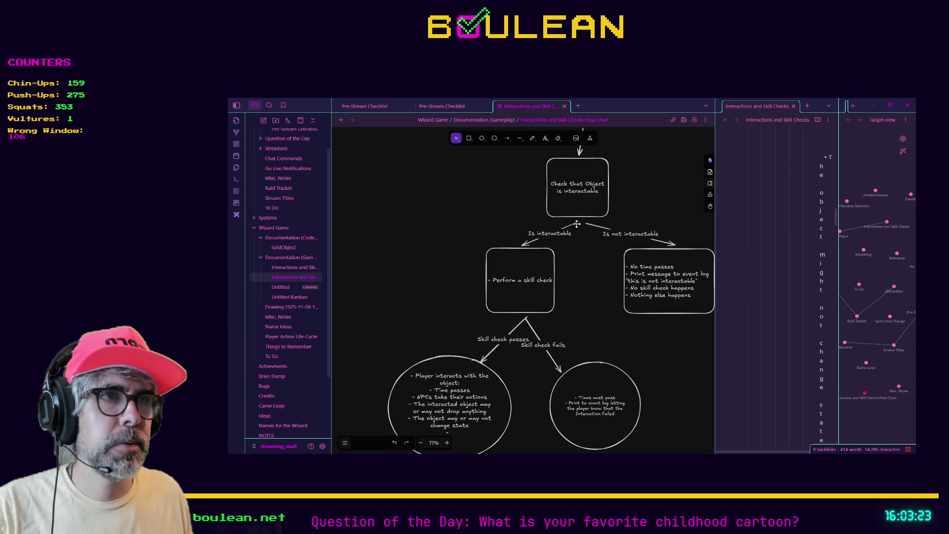
pyautogui.scroll(1, 582, 239)
pyautogui.scroll(-1, 582, 239)
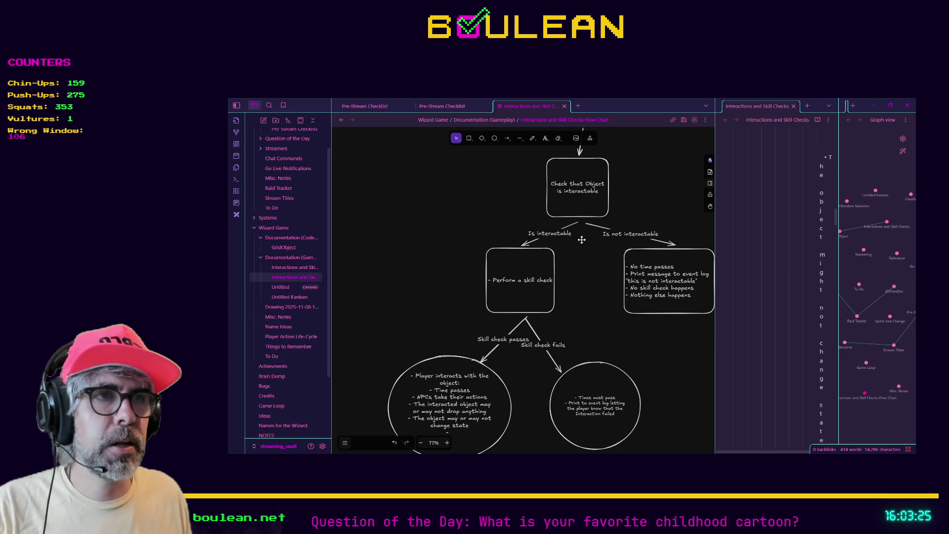
pyautogui.scroll(-1, 582, 239)
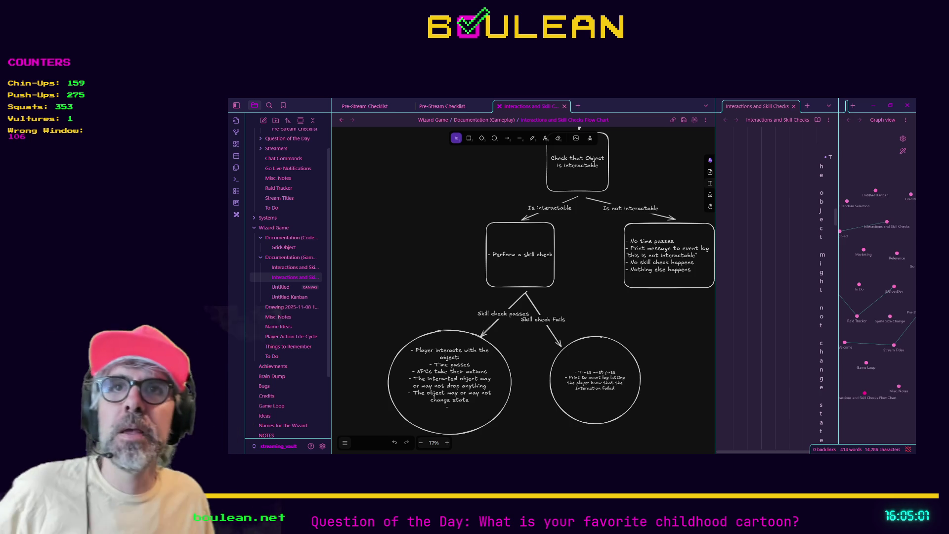
pyautogui.click(873, 105)
pyautogui.hotkey('alt', 'Tab')
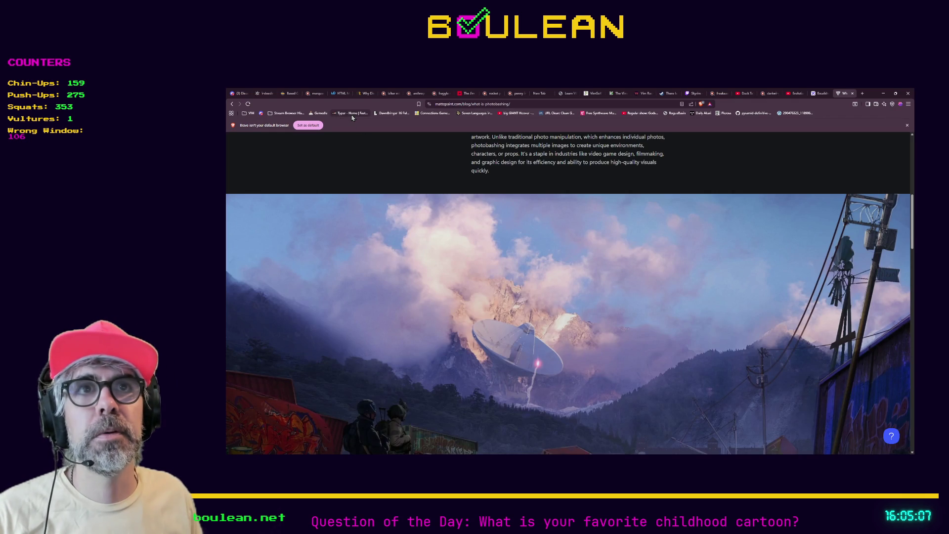
# - Put the Typer.io tab in fullscreen and start a Group Play lobby
pyautogui.click(842, 94)
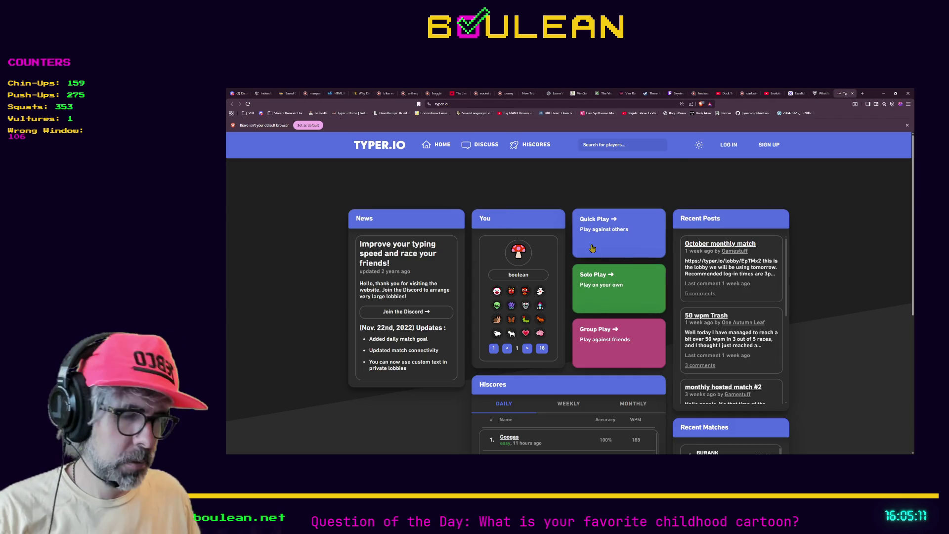
pyautogui.press('F11')
pyautogui.click(605, 282)
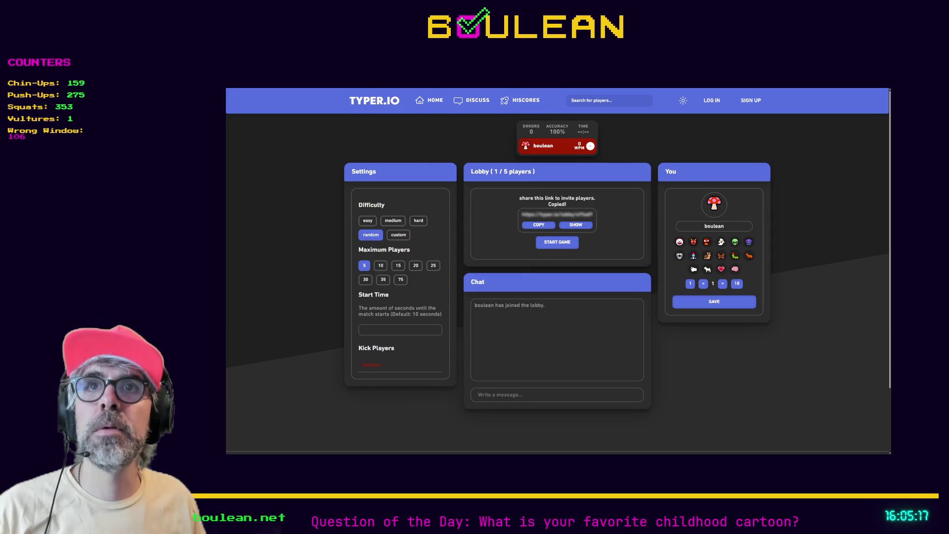
# - Set the lobby's maximum players to 25 and, once players join, focus the chat box
pyautogui.click(433, 266)
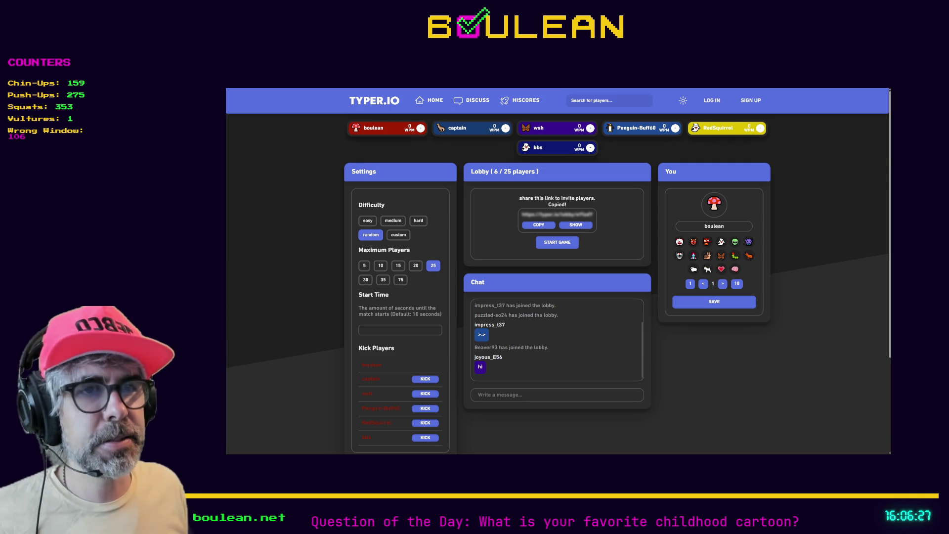
pyautogui.click(496, 399)
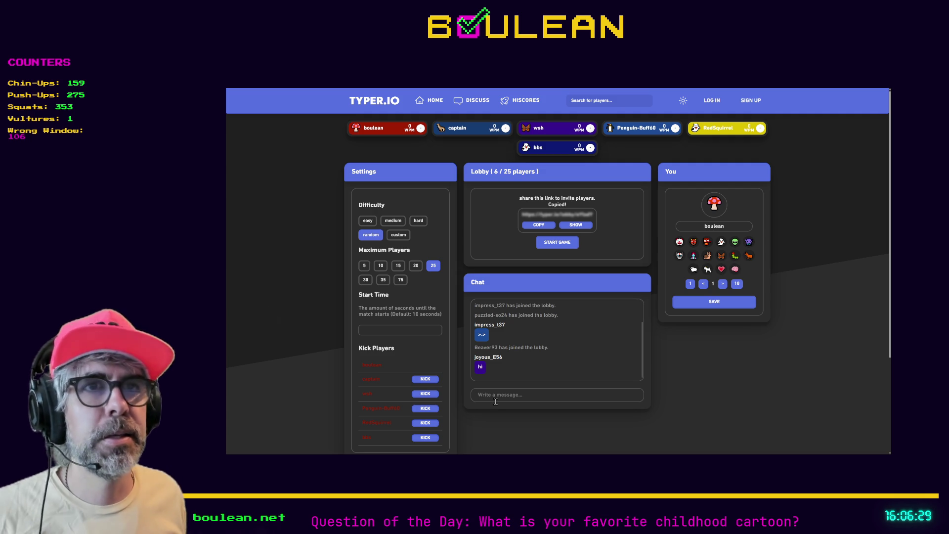